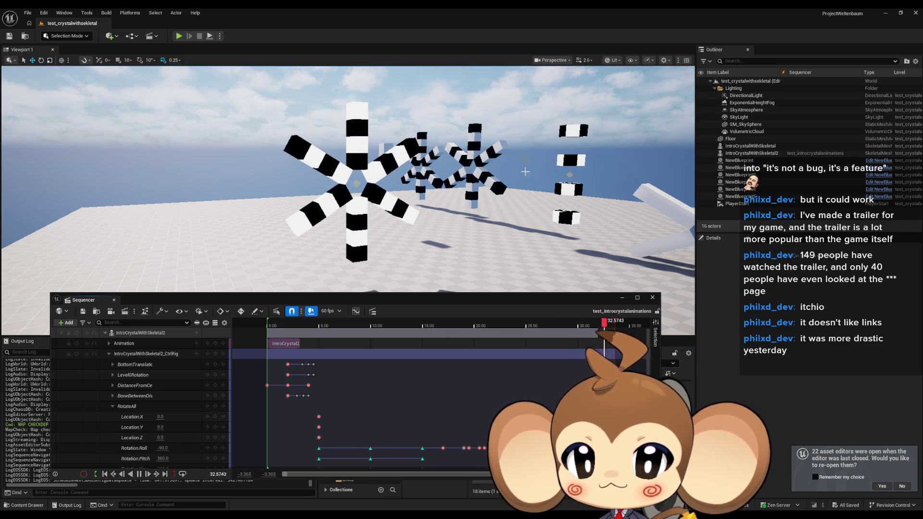
Reposition the Sequencer window over the scene and scroll through its track list
drag(394, 295, 420, 223)
scroll(418, 334, down, 3)
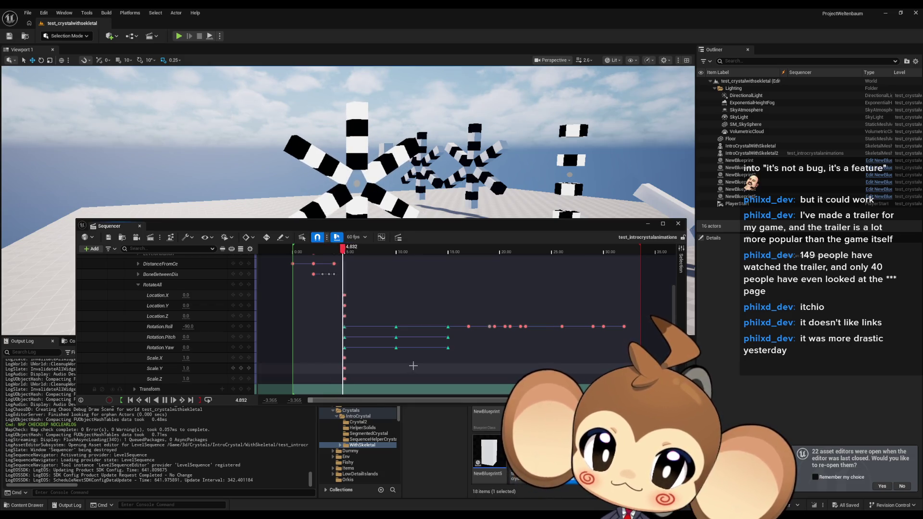
scroll(409, 369, up, 3)
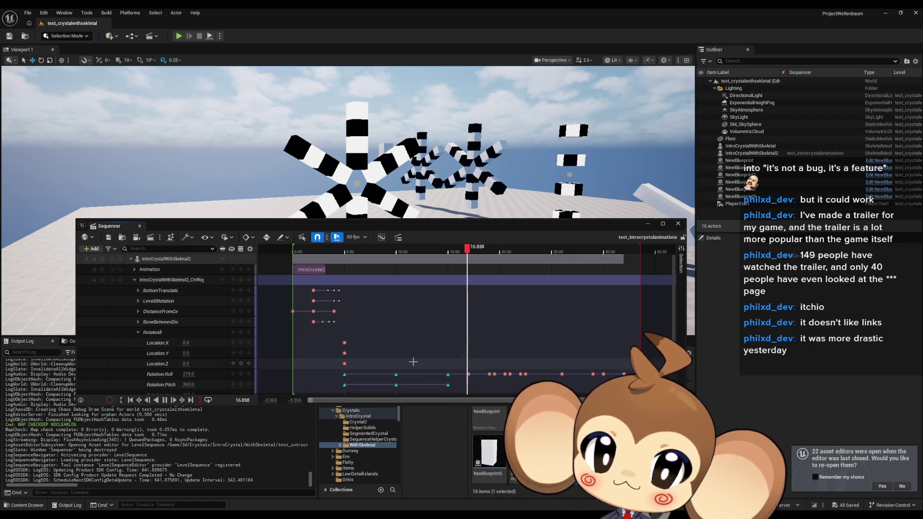
scroll(413, 361, down, 3)
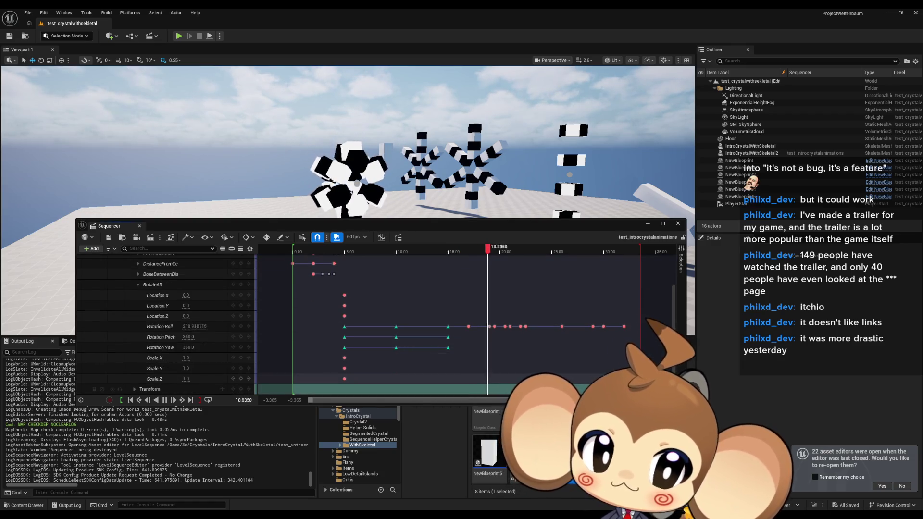
scroll(593, 379, up, 3)
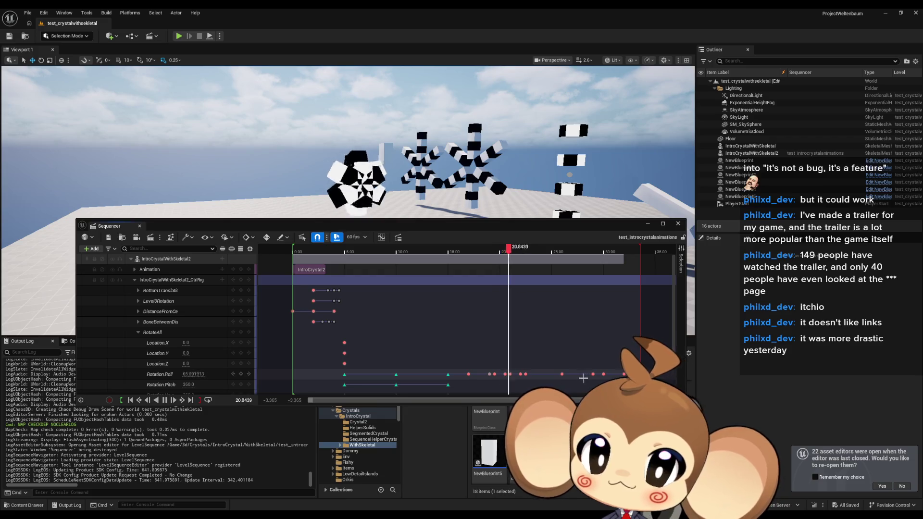
Dismiss the CtrlRig track's options without changes and close the test crystal's Sequencer
right_click(177, 282)
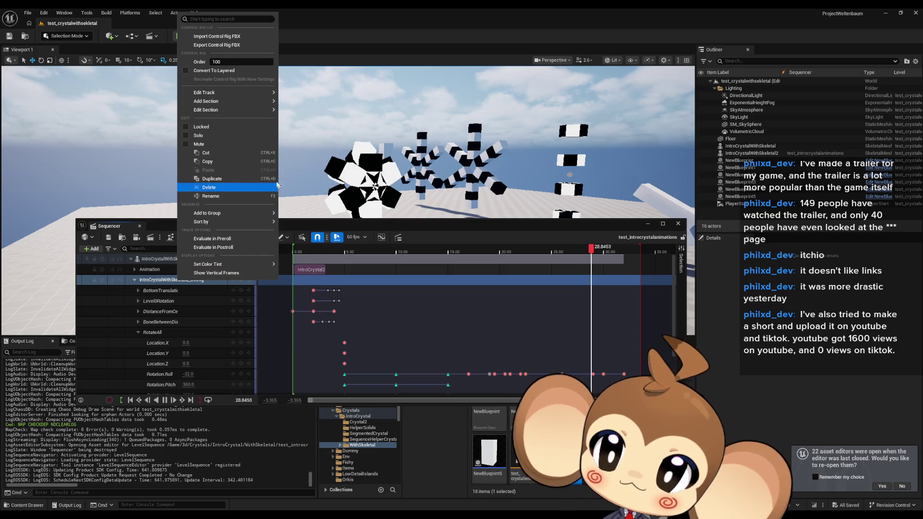
click(502, 272)
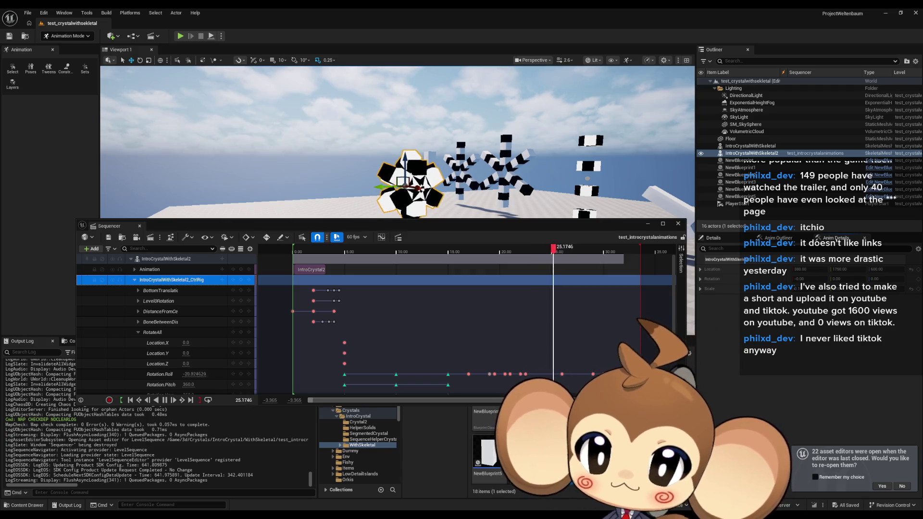
click(677, 224)
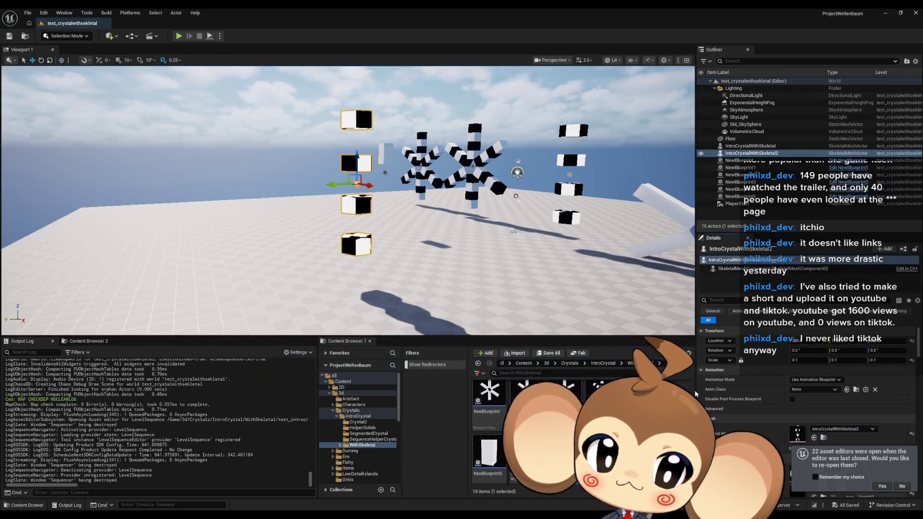
Browse the Content Browser to Content > Maps > Intro
click(523, 363)
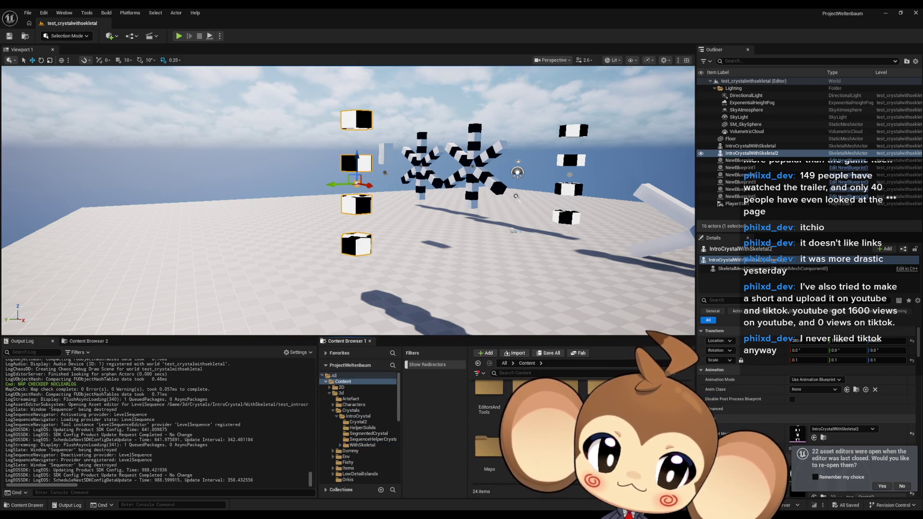
double_click(495, 433)
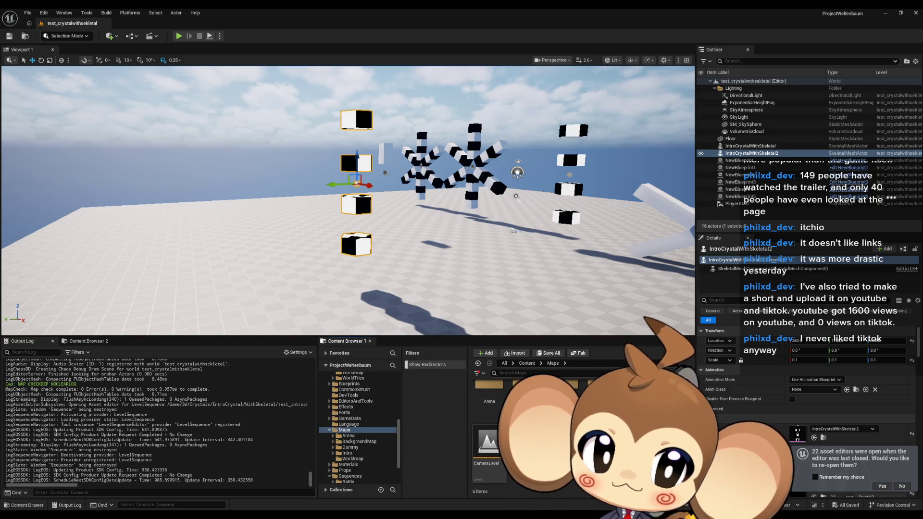
double_click(617, 401)
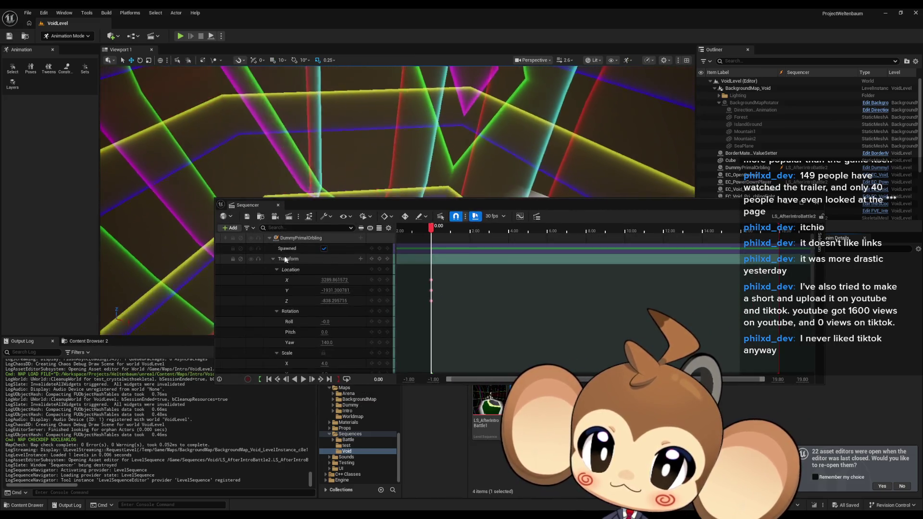
Collapse DummyPrimalOrbling's Transform and expand IntroCrystalWithSkeletal2's Animation, Location, Rotation and Scale channels
click(273, 259)
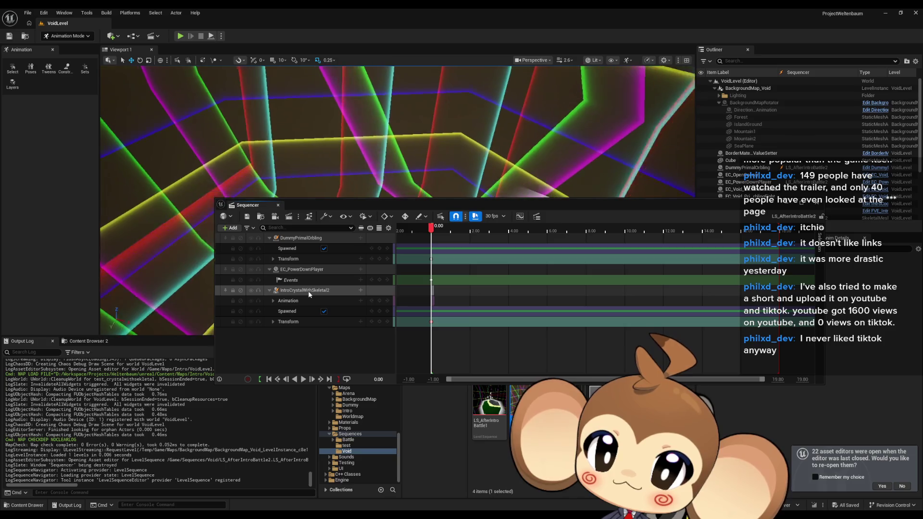
click(307, 290)
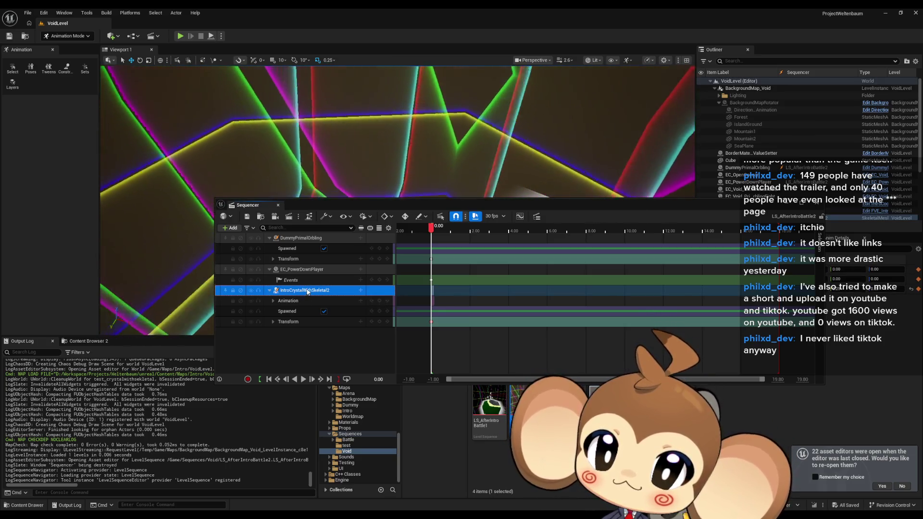
click(273, 301)
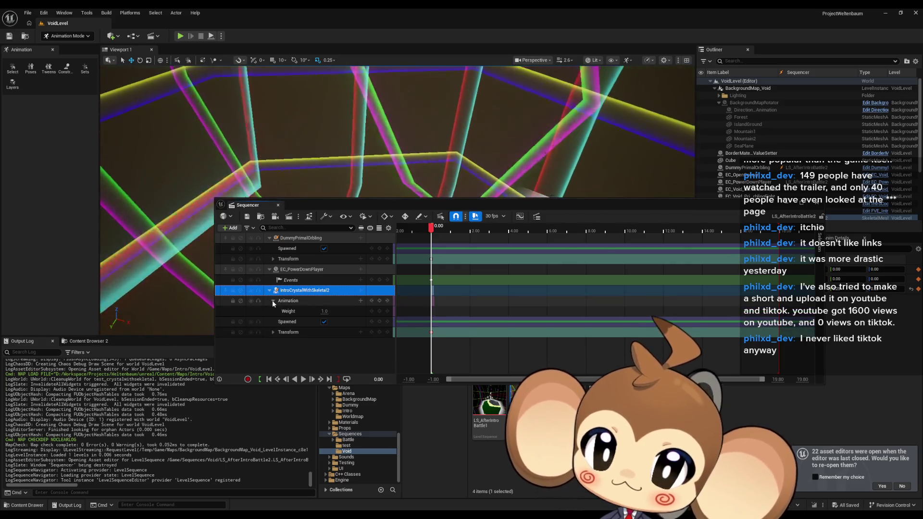
click(273, 332)
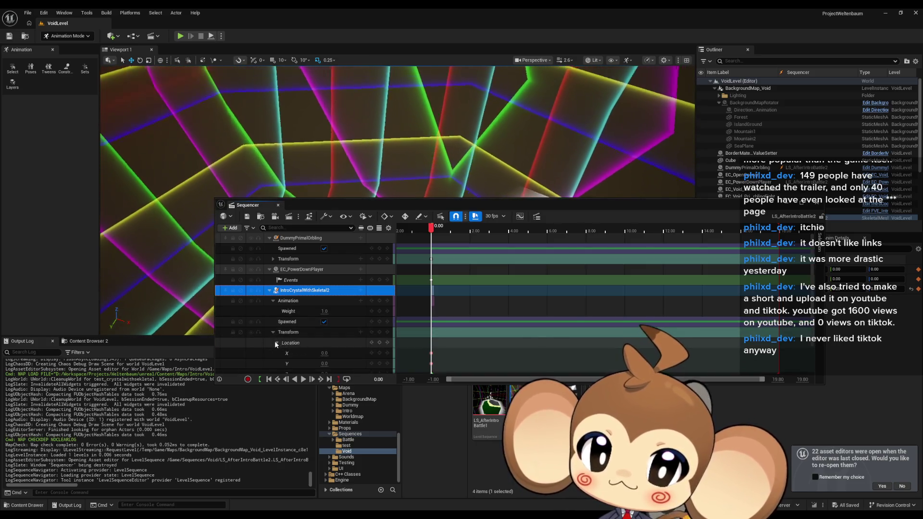
click(276, 342)
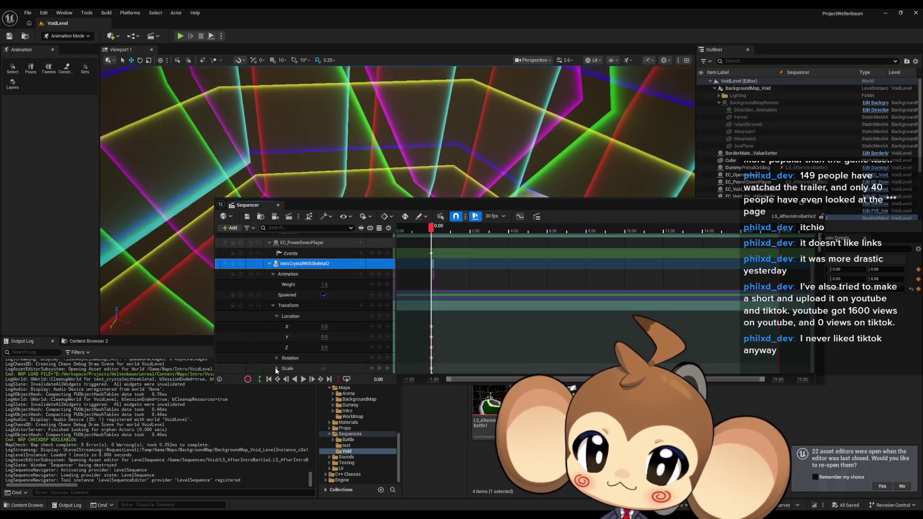
click(276, 368)
click(277, 358)
Move the Sequencer window up off the scene and scroll its track list
scroll(316, 322, down, 3)
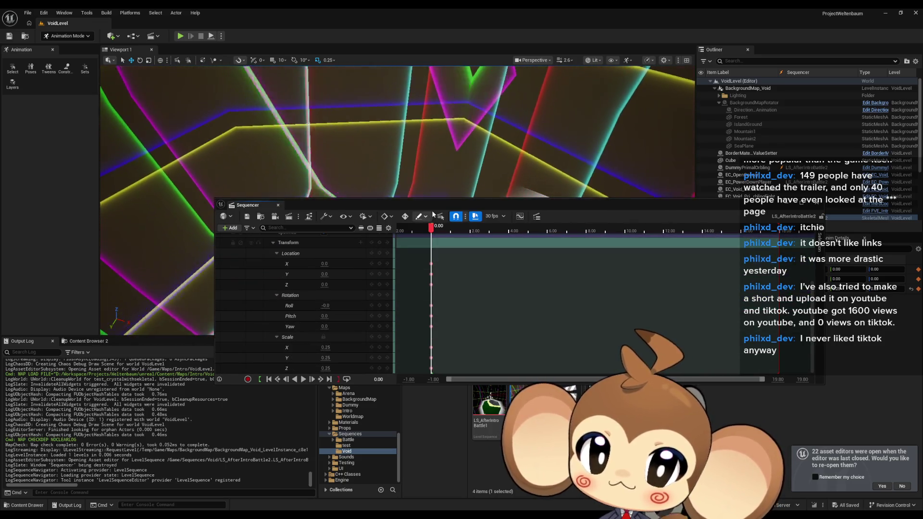
drag(435, 204, 351, 39)
scroll(571, 383, down, 2)
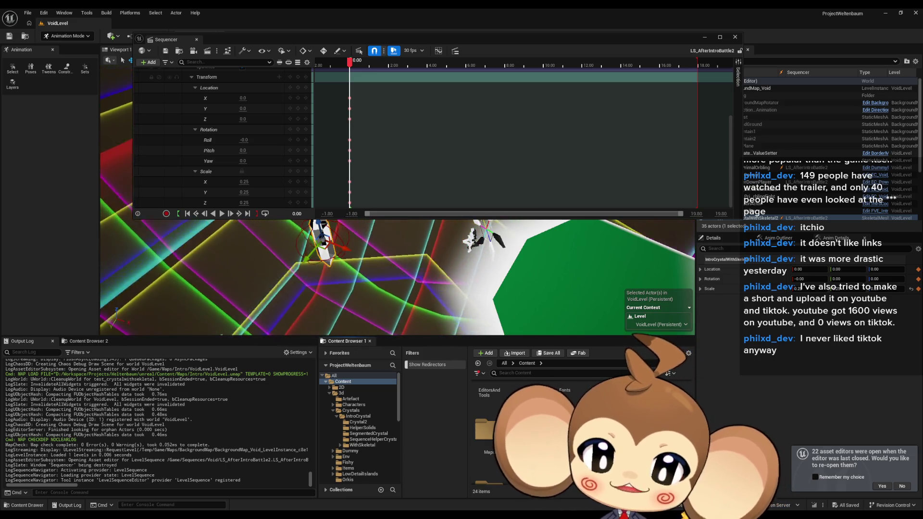
Bring the Sequencer back over the scene and scrub the playhead to 3.00
mouse_move(344, 37)
mouse_down()
mouse_move(404, 159)
mouse_move(399, 406)
mouse_move(399, 253)
mouse_up()
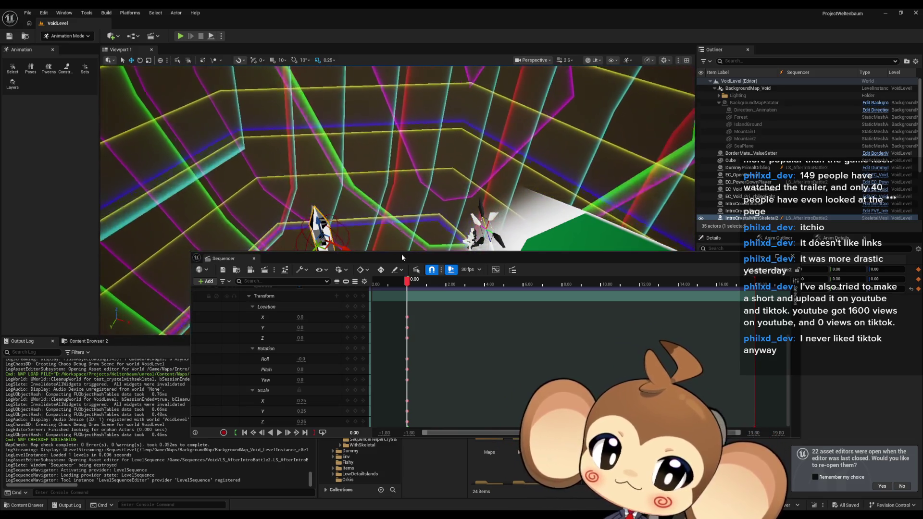
drag(400, 256, 385, 272)
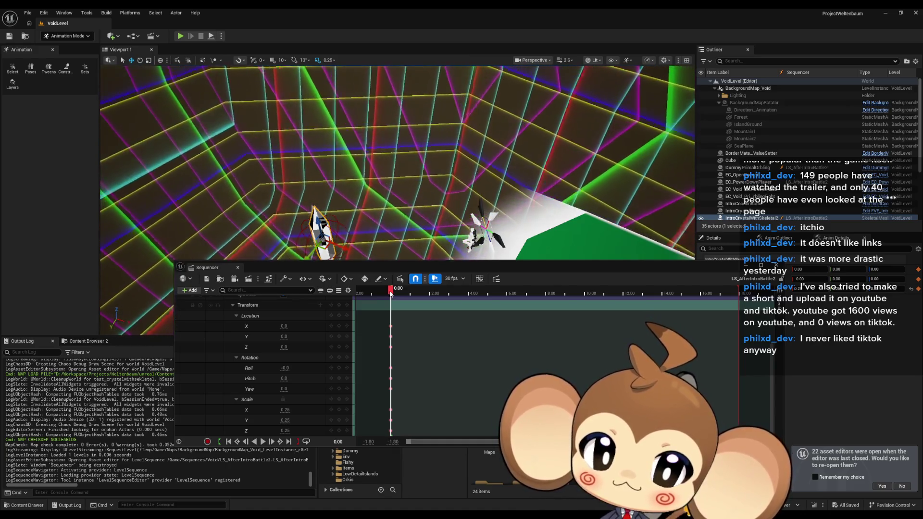
drag(390, 294, 450, 292)
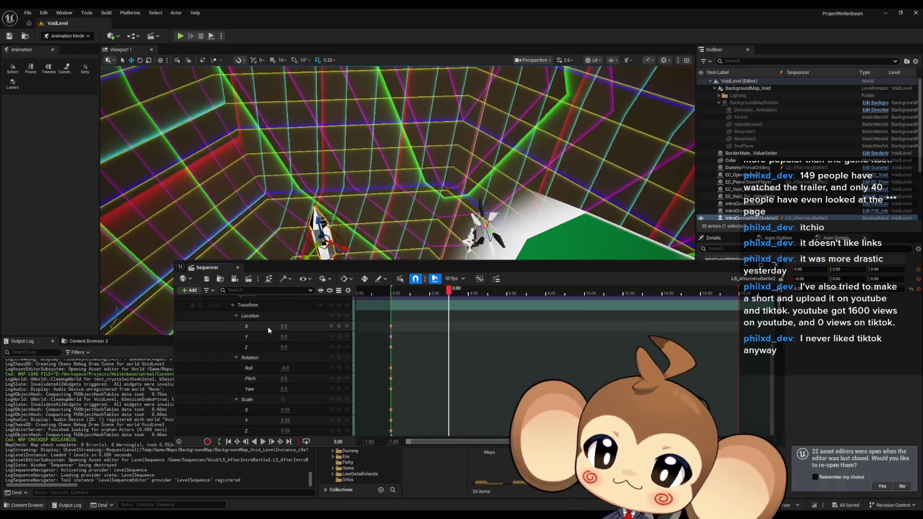
Key IntroCrystalWithSkeletal2's Location, Rotation and Scale at 3.00, then collapse its Transform track
click(339, 316)
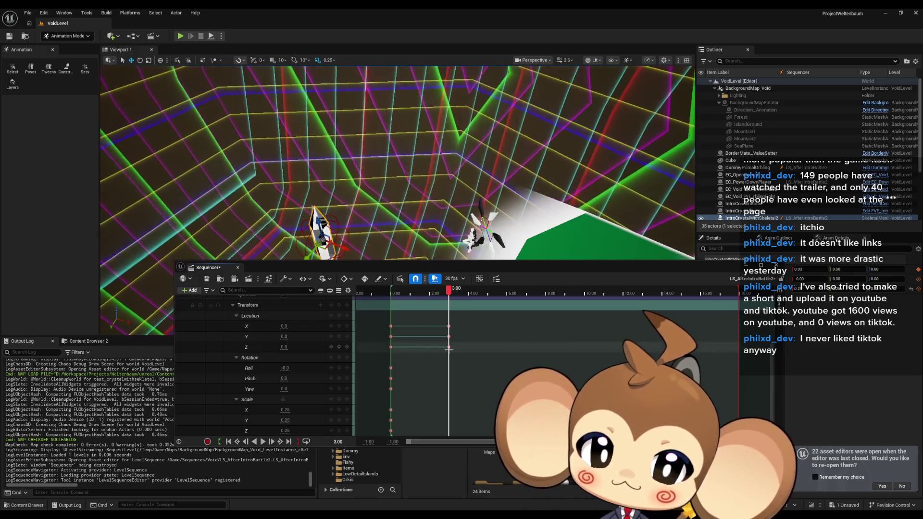
click(339, 306)
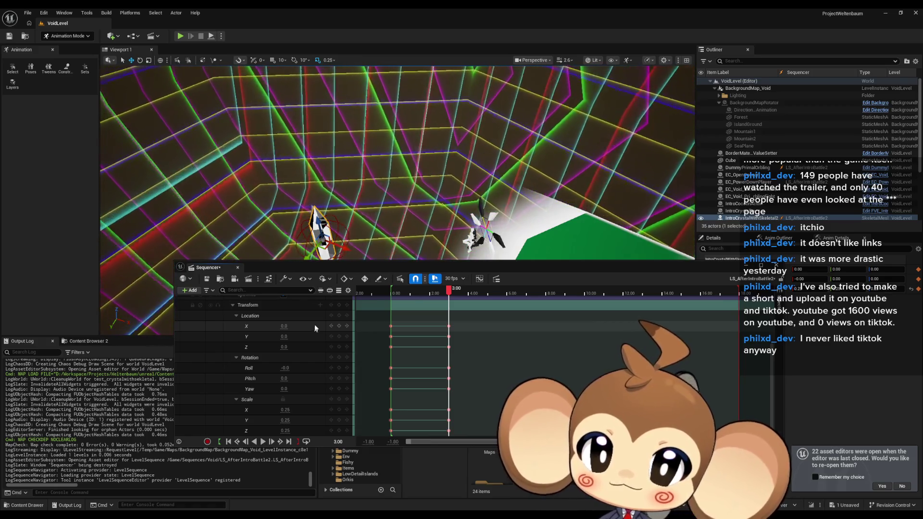
scroll(295, 337, up, 5)
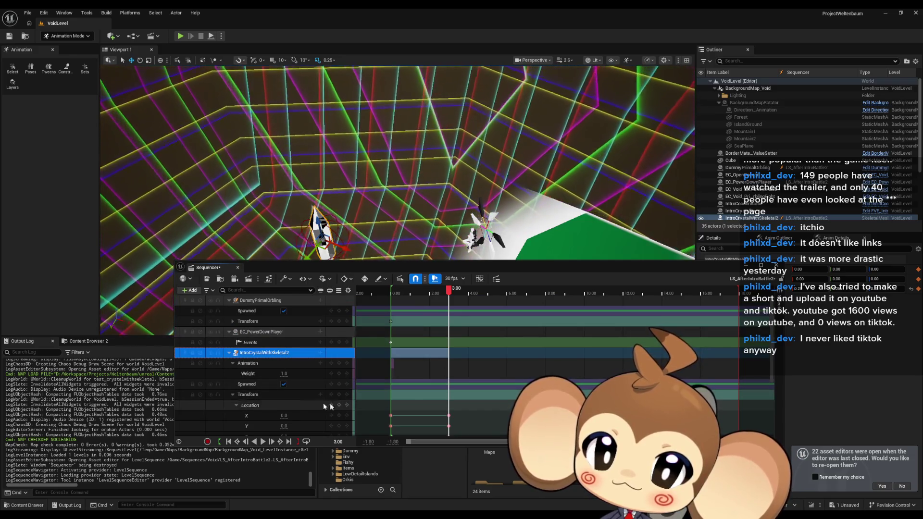
scroll(330, 402, down, 4)
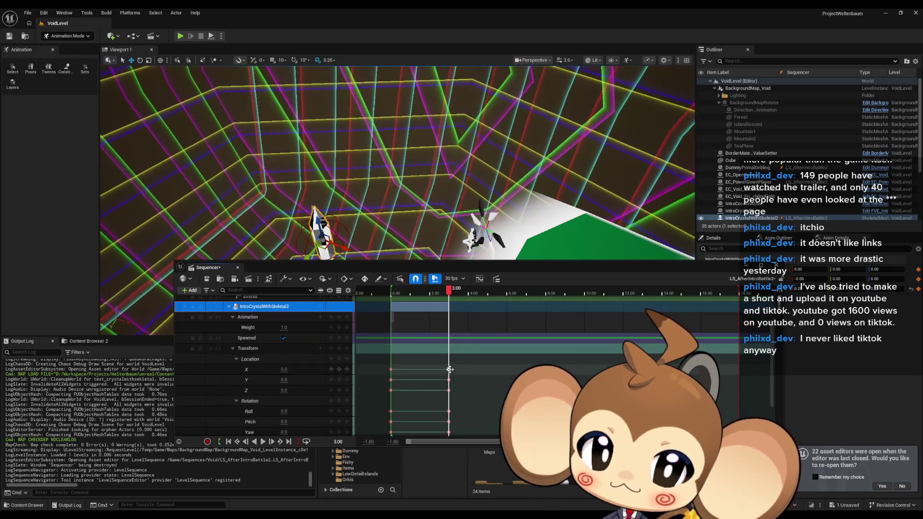
click(233, 347)
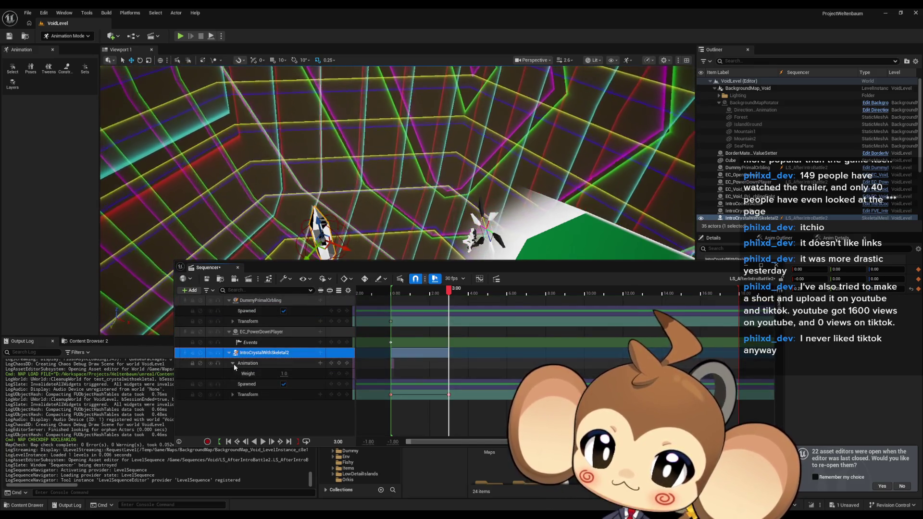
Add a Control Rig track to IntroCrystalWithSkeletal2 and expand its individual control tracks
click(320, 353)
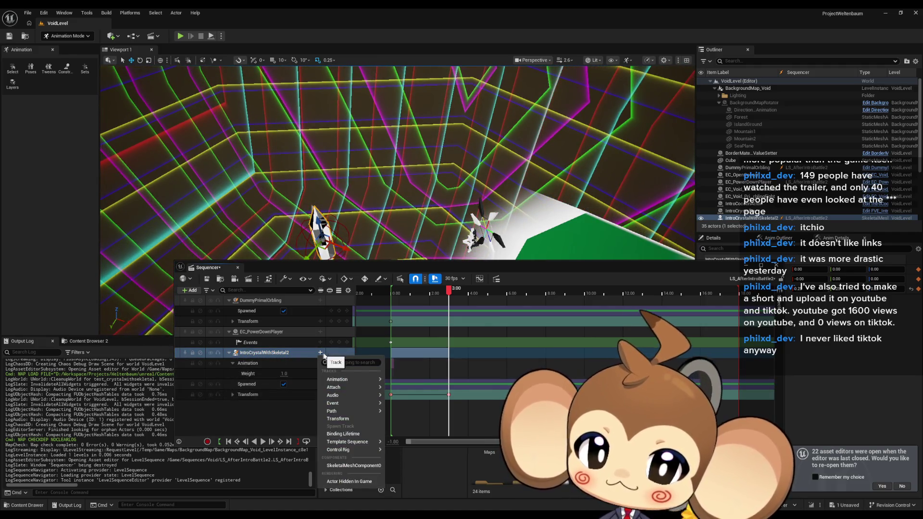
mouse_move(356, 451)
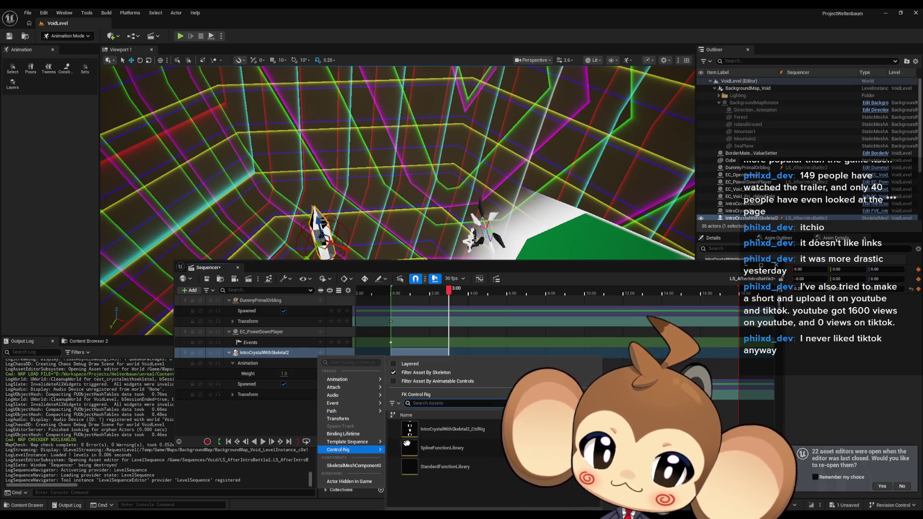
click(418, 429)
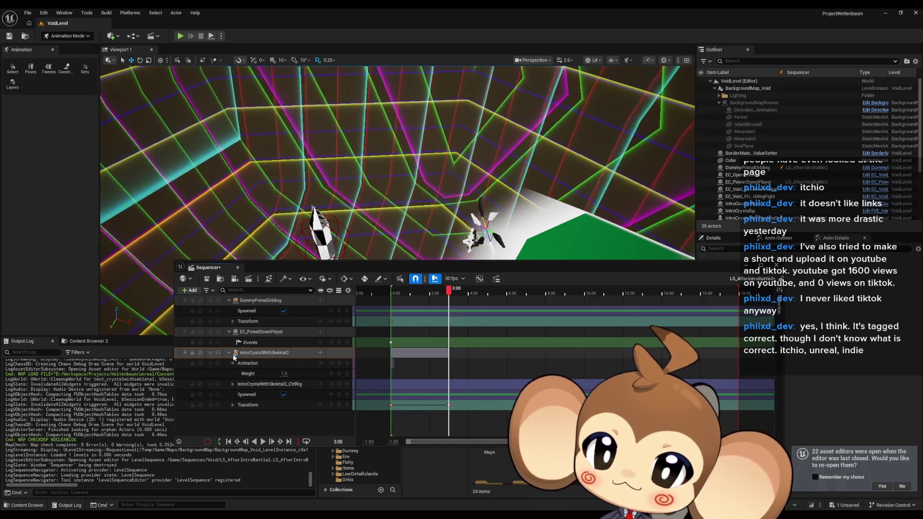
click(232, 384)
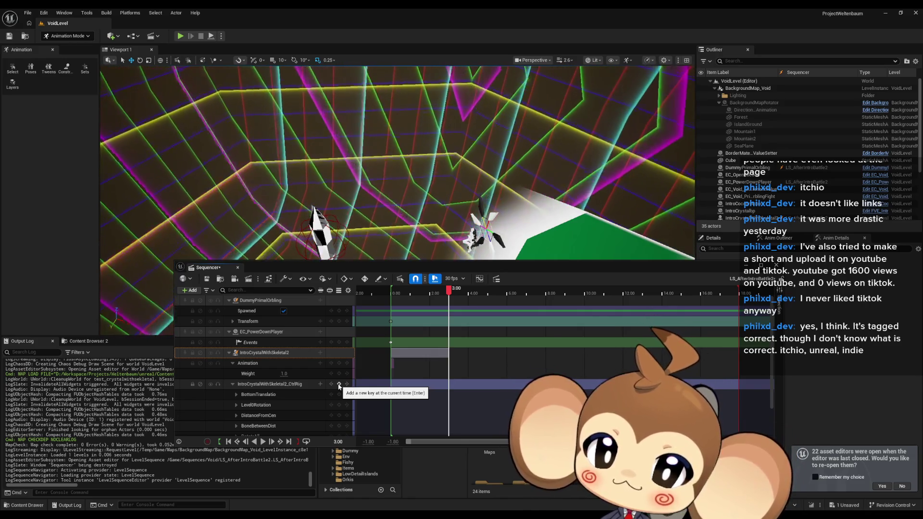
Key every IntroCrystalWithSkeletal2_CtrlRig control at 3.00 and frame the crystal in the viewport
click(338, 386)
scroll(458, 380, down, 2)
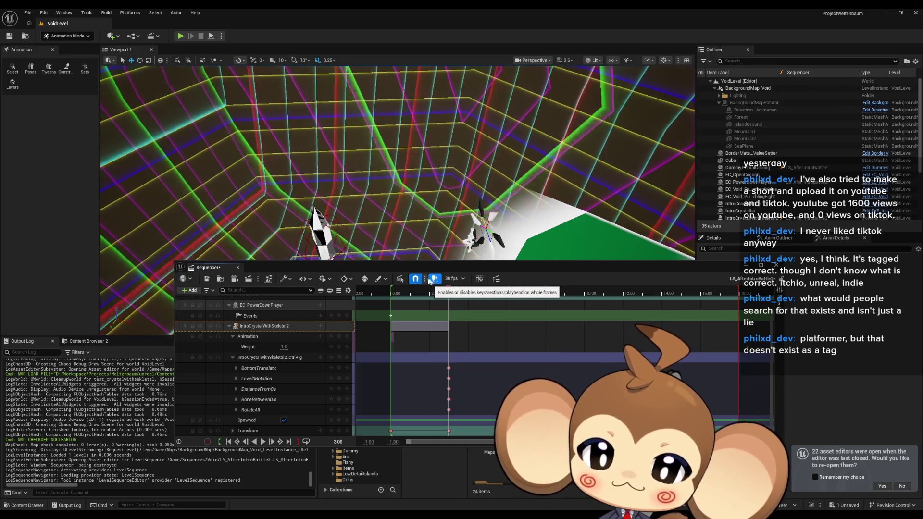
key(f)
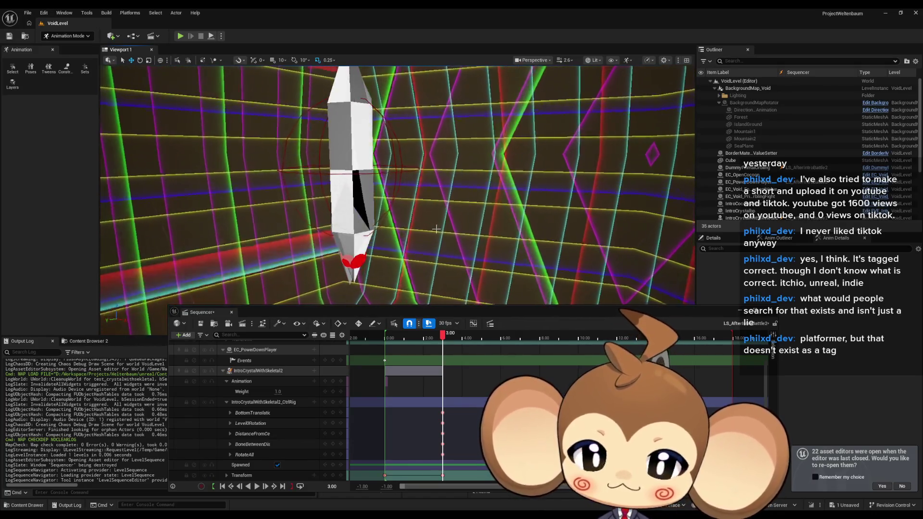
Save the LS_AfterIntroBattle2 sequence and bring up Content Browser 2
click(213, 325)
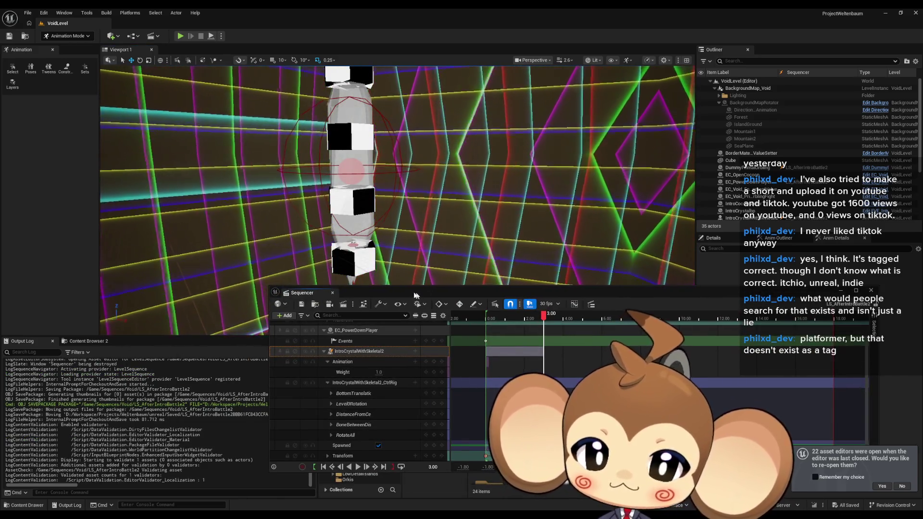
click(110, 342)
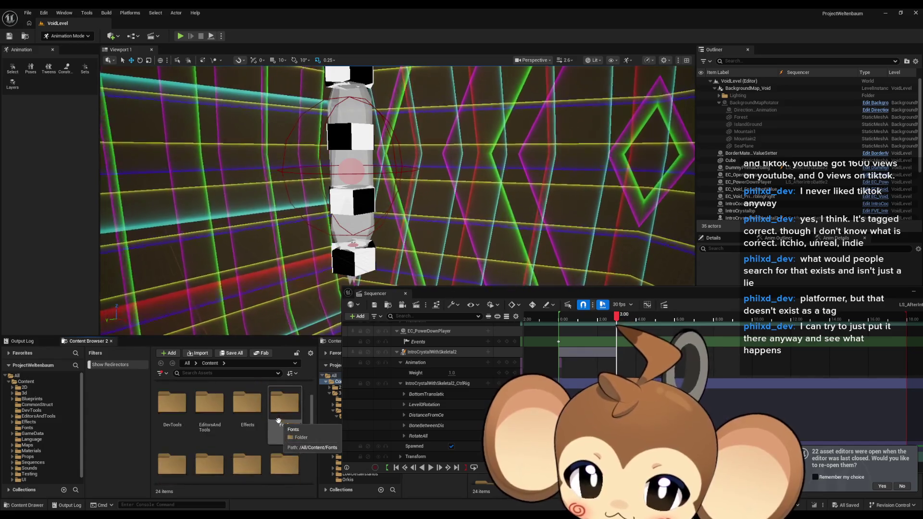
scroll(240, 423, down, 2)
scroll(206, 423, up, 2)
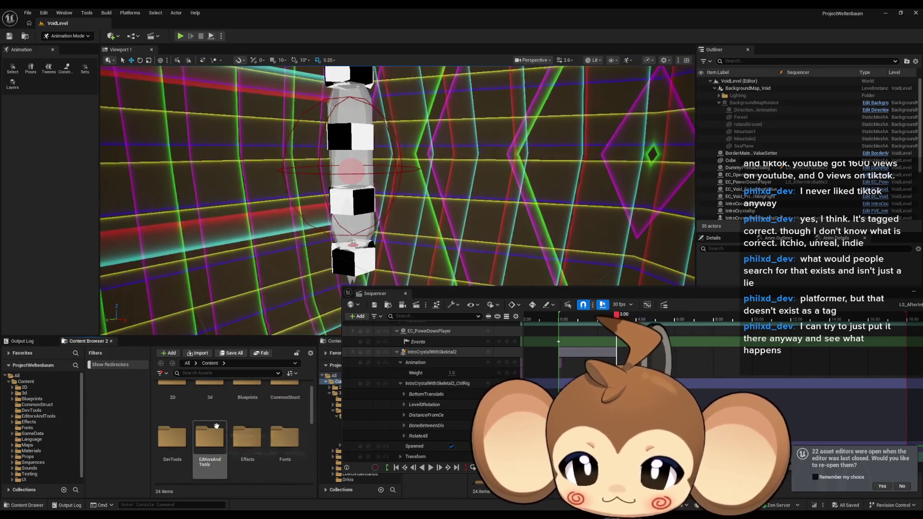
From 3d > Crystals > IntroCrystal > WithSkeletal, open test_crystalwithskeletal and its test_introcrystalanimations sequence
double_click(210, 408)
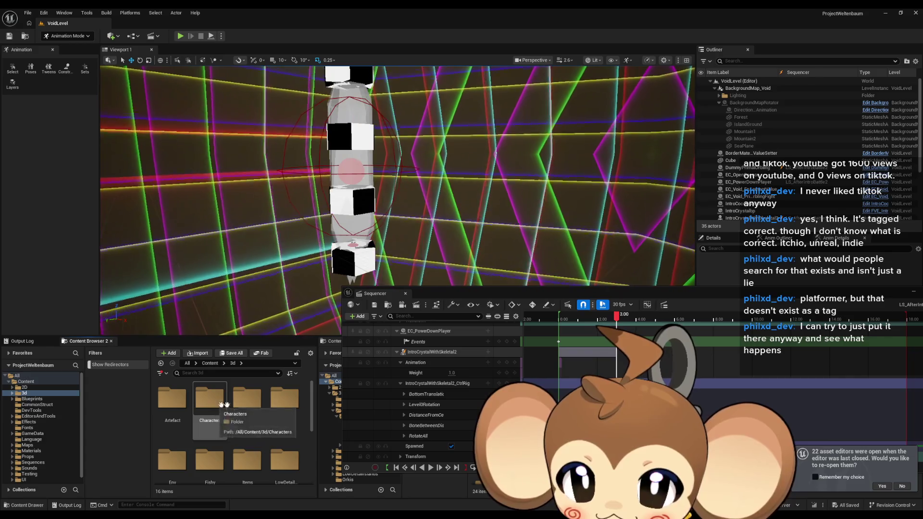
double_click(247, 399)
double_click(172, 399)
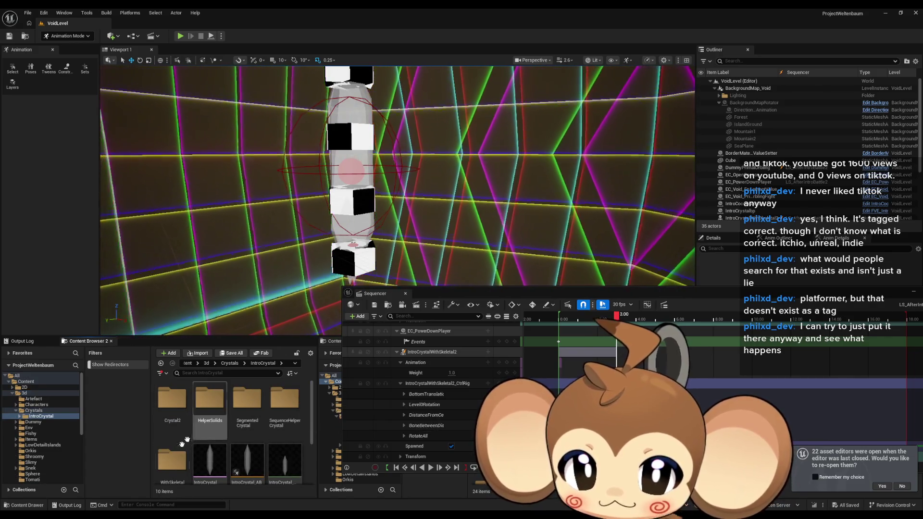
double_click(172, 459)
scroll(246, 440, down, 3)
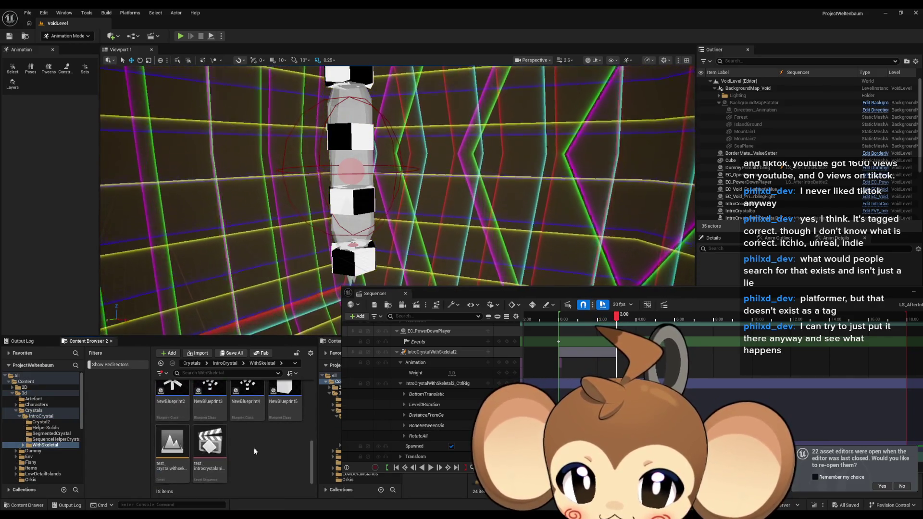
double_click(172, 454)
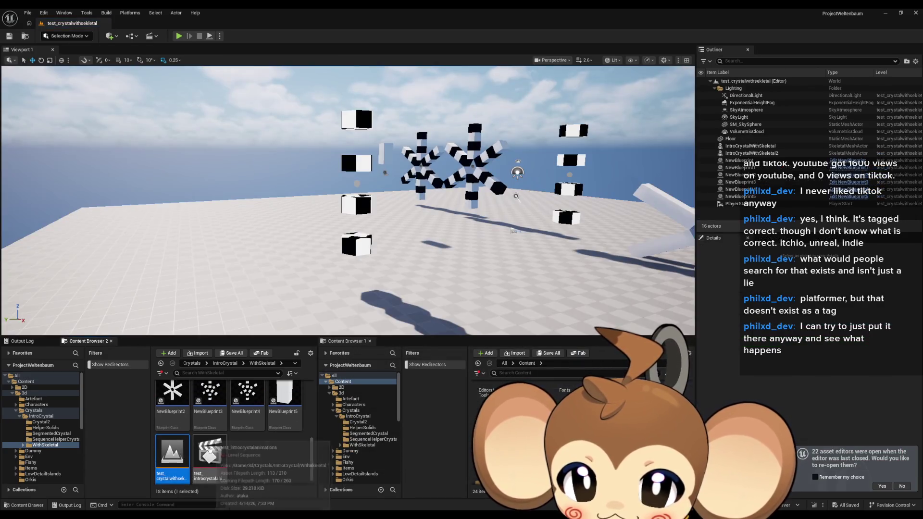
double_click(210, 449)
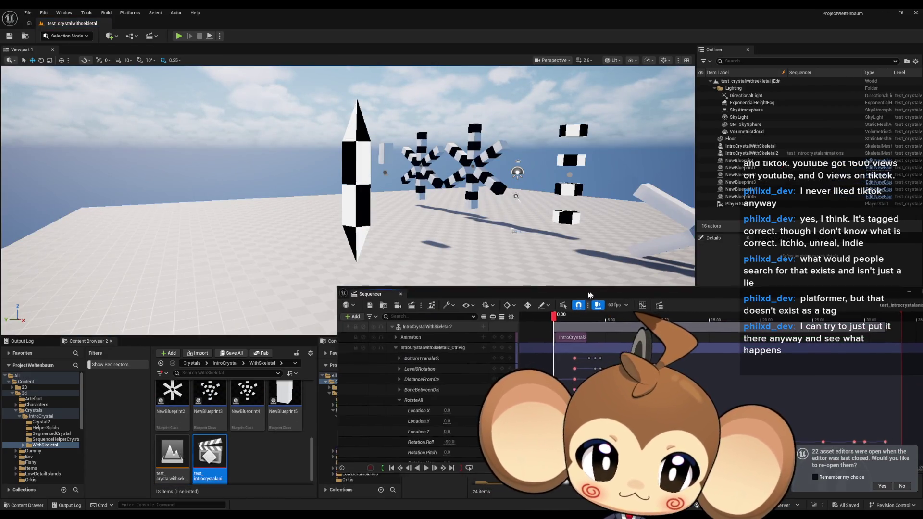
Float the Sequencer, scrub the reference animation to about 3.98 to study the arms, then open Maps
drag(374, 293, 136, 294)
click(319, 318)
drag(320, 318, 342, 318)
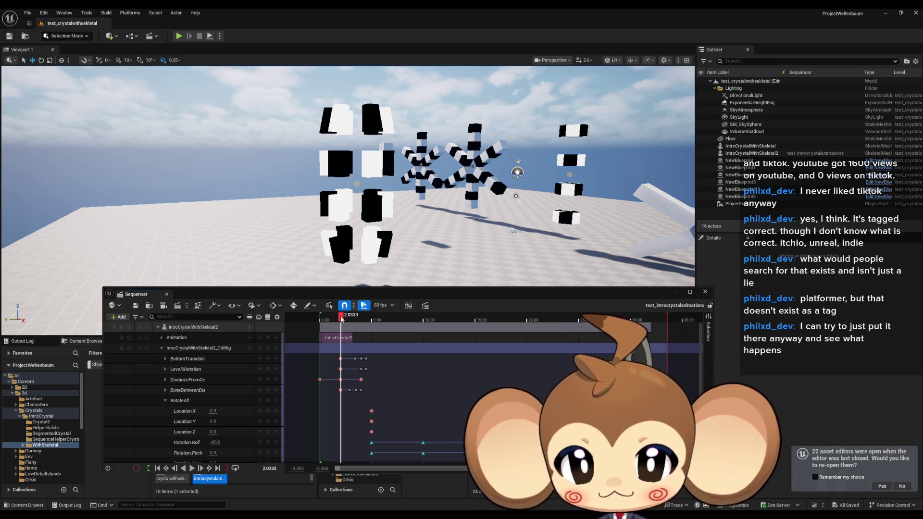
drag(341, 318, 362, 319)
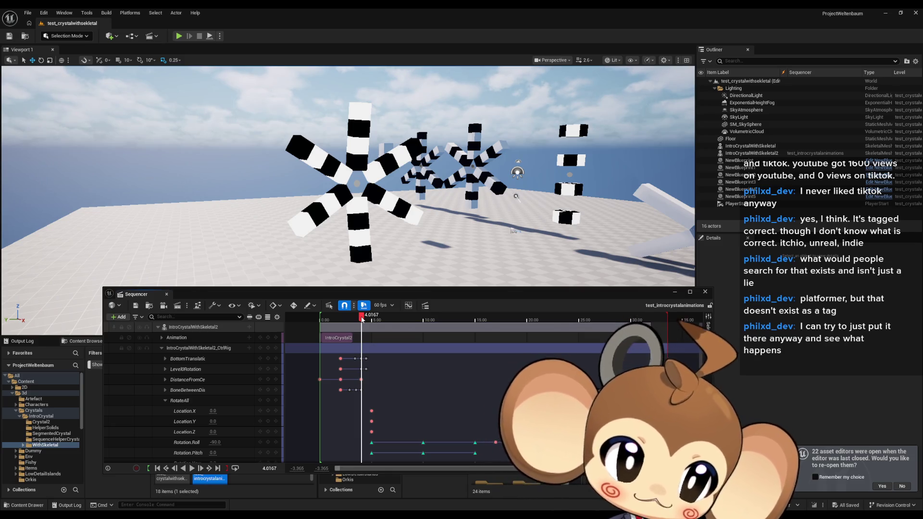
drag(362, 319, 361, 319)
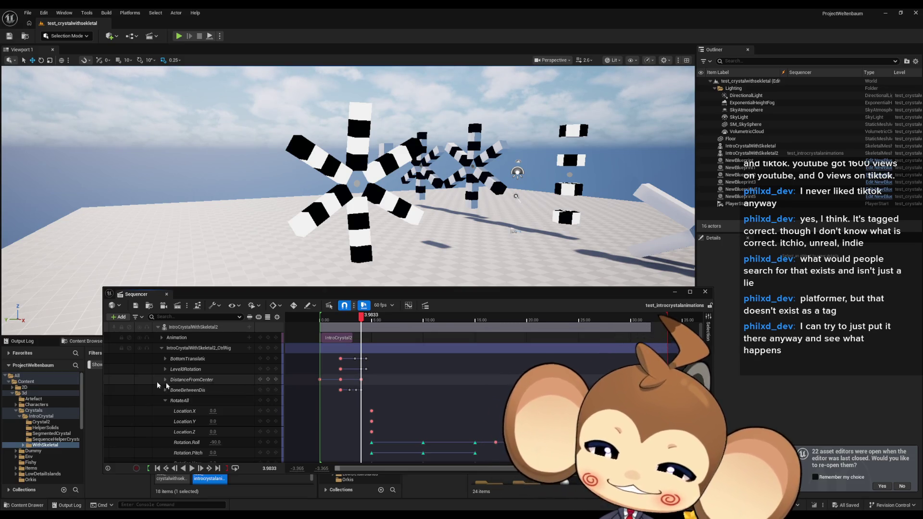
drag(481, 299, 447, 132)
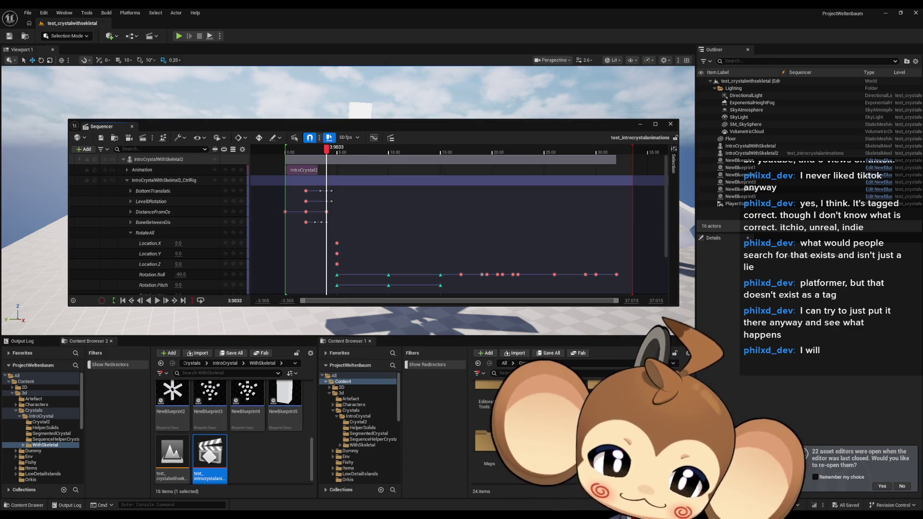
double_click(488, 399)
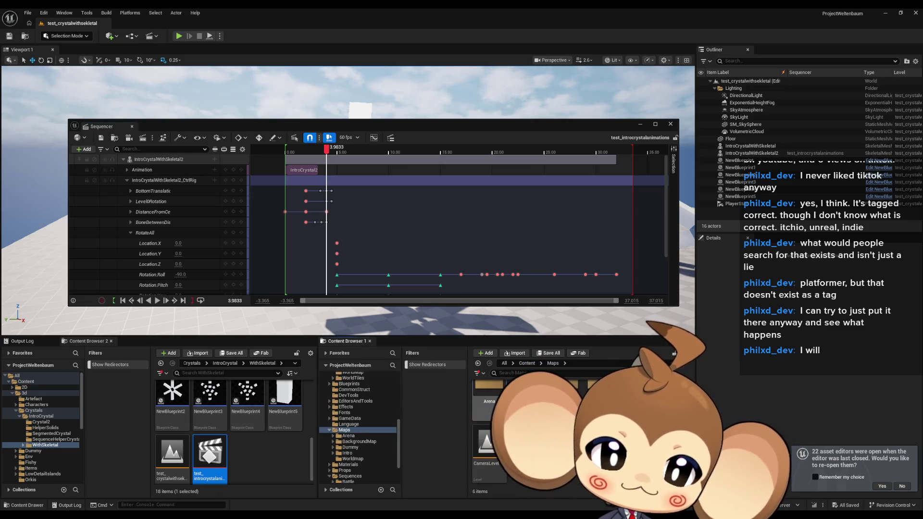
Open the Intro maps folder and load VoidLevel with its LS_AfterIntroBattle2 sequence
click(347, 453)
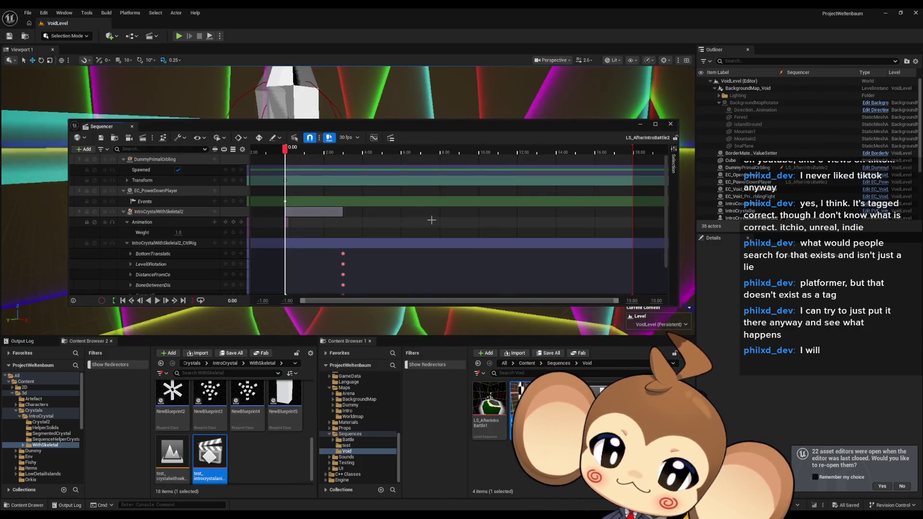
drag(379, 127, 444, 181)
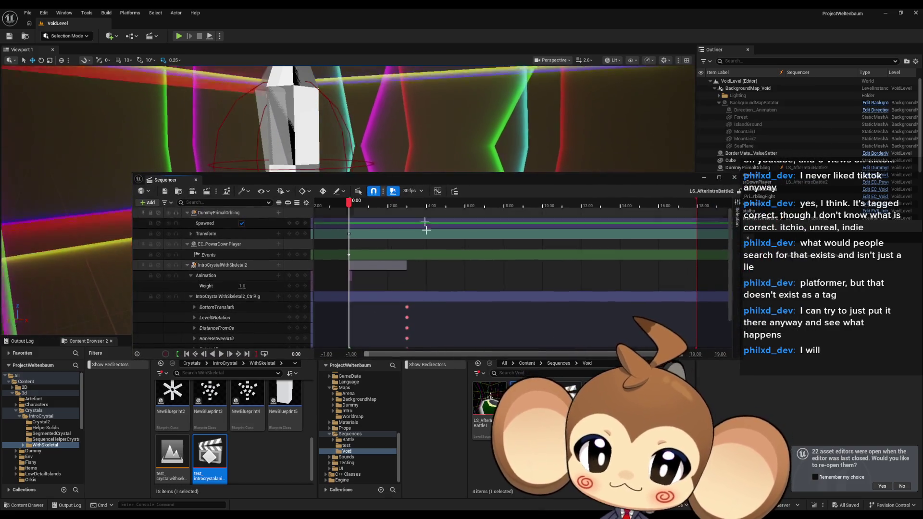
scroll(446, 260, down, 1)
scroll(445, 260, up, 1)
drag(349, 202, 446, 209)
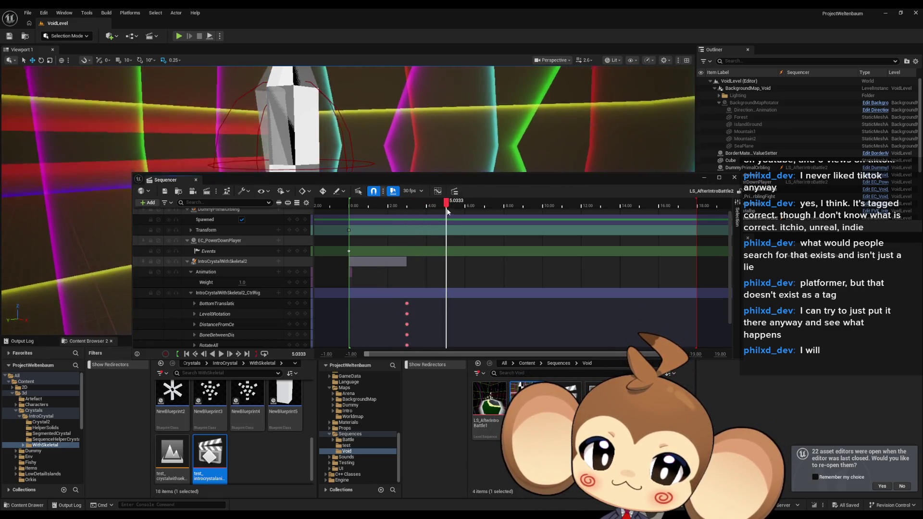
Set the playhead to 5.00 and expand the DistanceFromCenter control's location and rotation channels
click(304, 353)
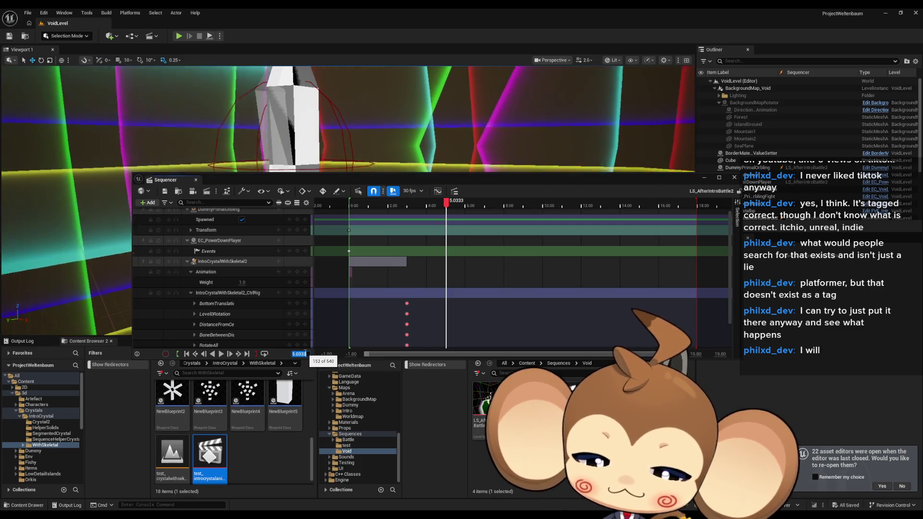
text(5)
key(Return)
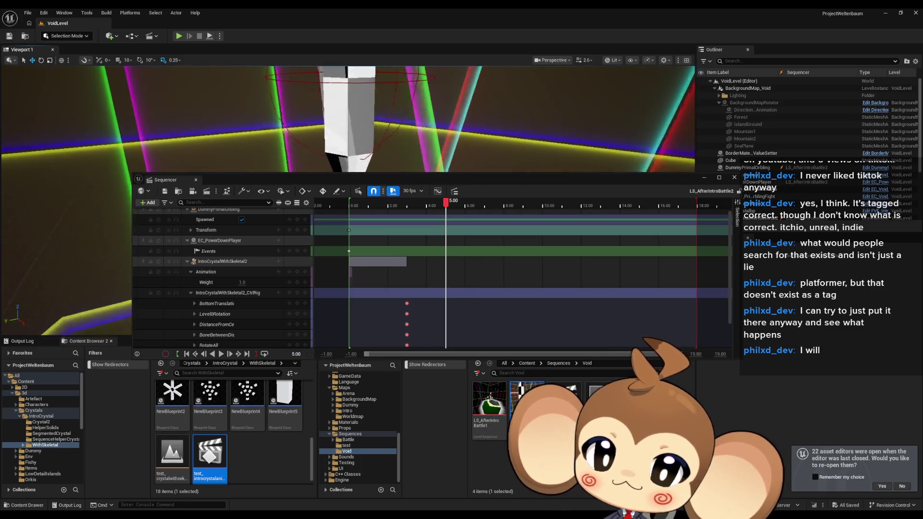
mouse_move(417, 180)
mouse_down()
mouse_move(449, 321)
mouse_move(449, 262)
mouse_up()
scroll(269, 396, down, 2)
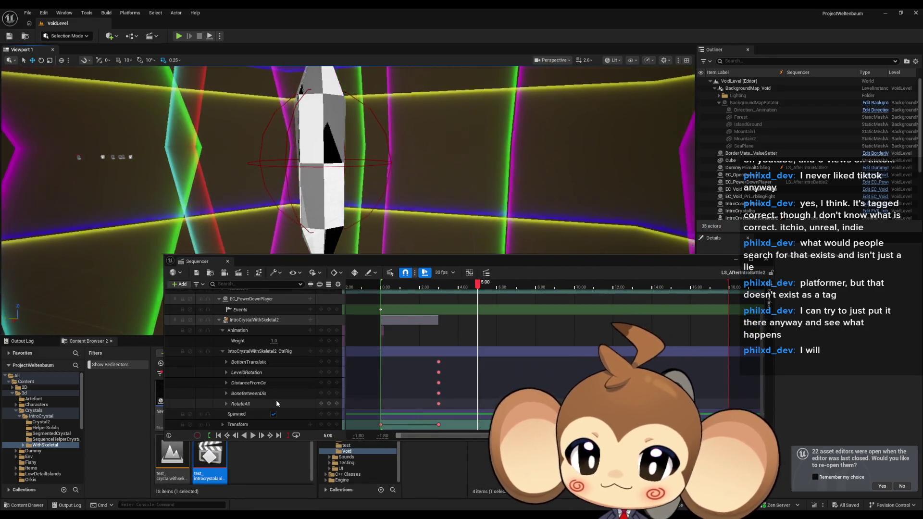
click(268, 383)
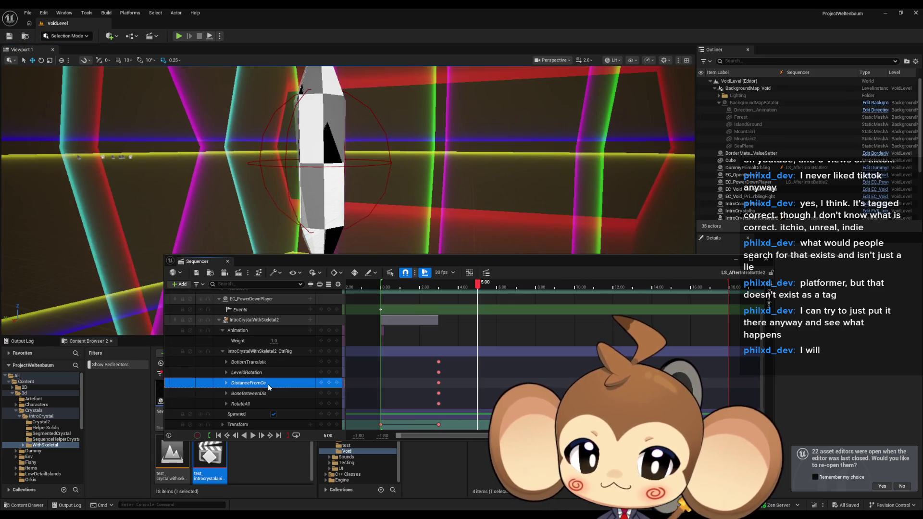
click(225, 383)
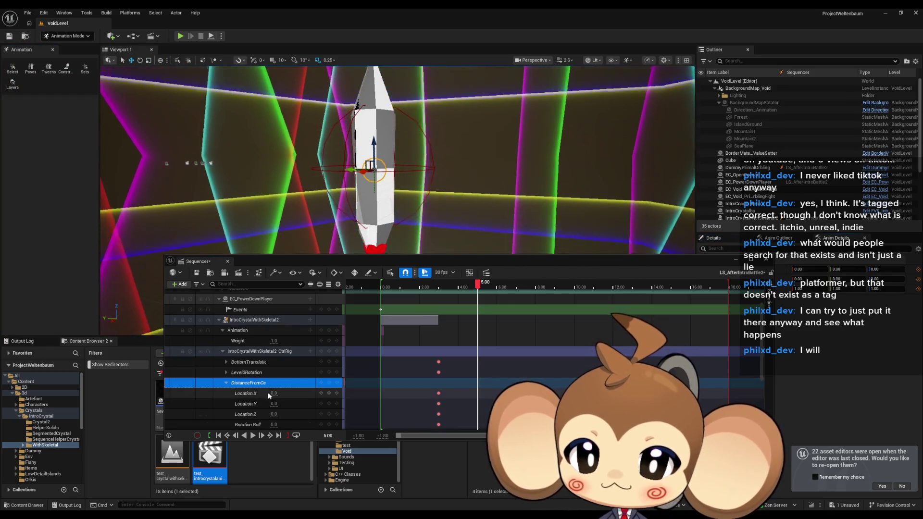
Key DistanceFromCenter's Location.X to about 20 at 5.00, collapse its channels, and close Sequencer
mouse_move(274, 393)
mouse_down()
mouse_move(283, 393)
mouse_move(274, 394)
mouse_up()
text(20)
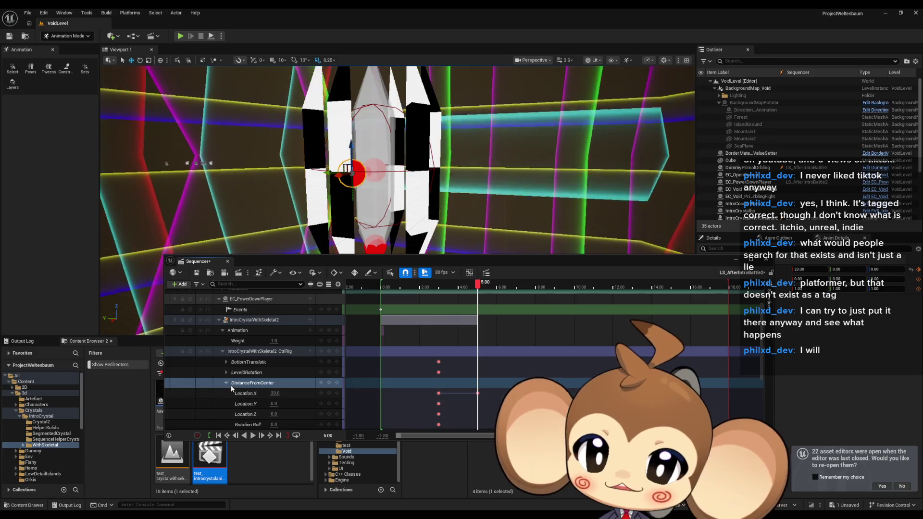
click(226, 383)
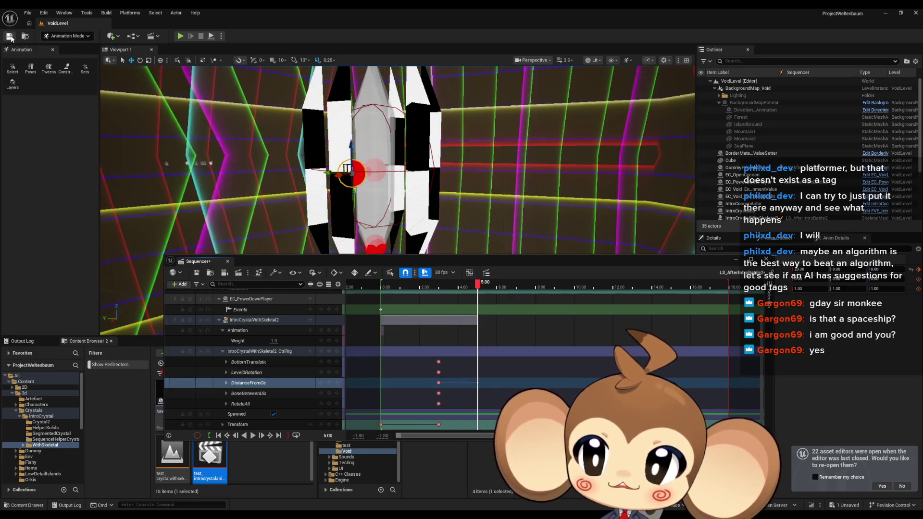
click(735, 259)
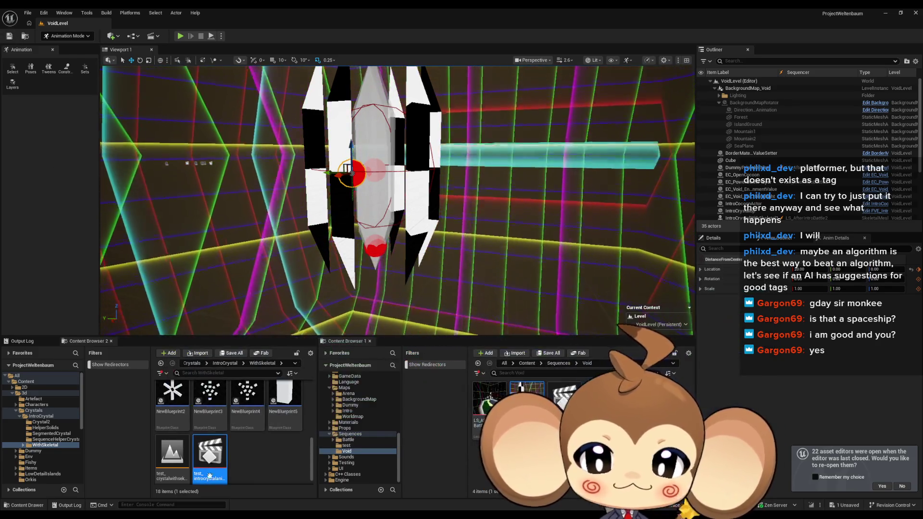
double_click(177, 456)
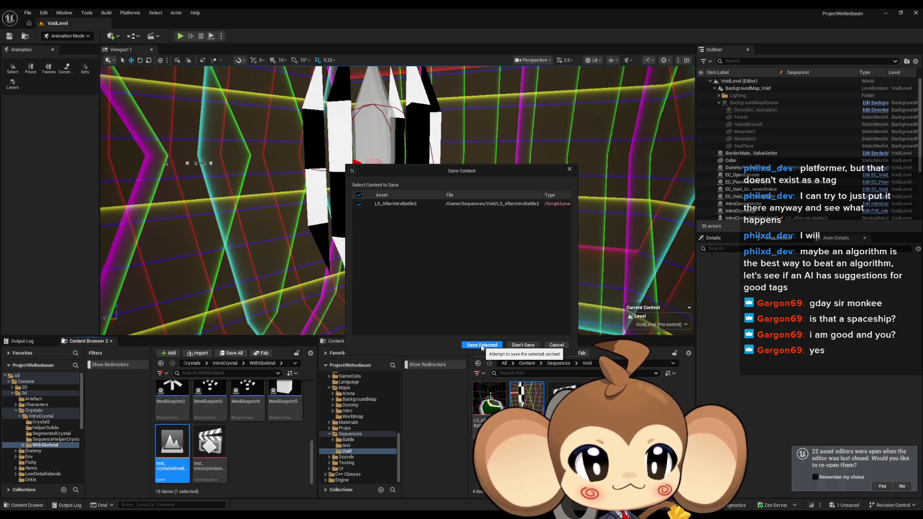
click(479, 345)
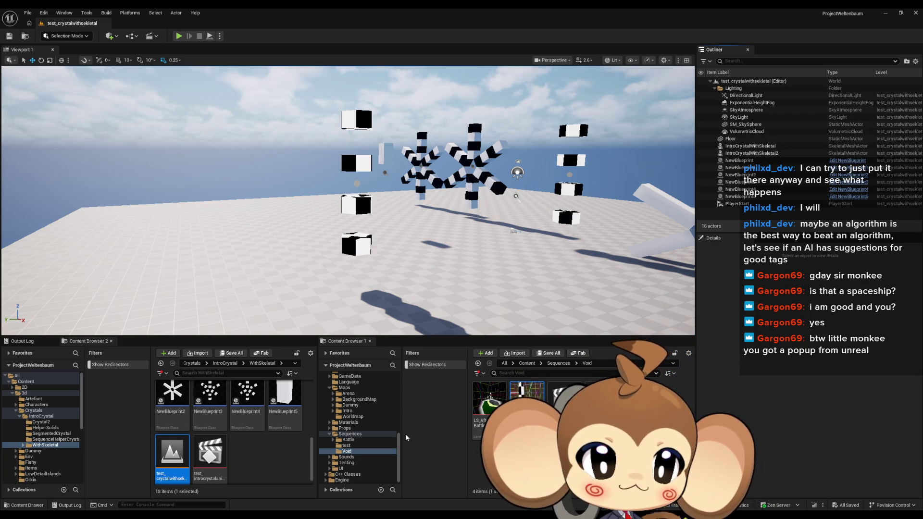
double_click(209, 452)
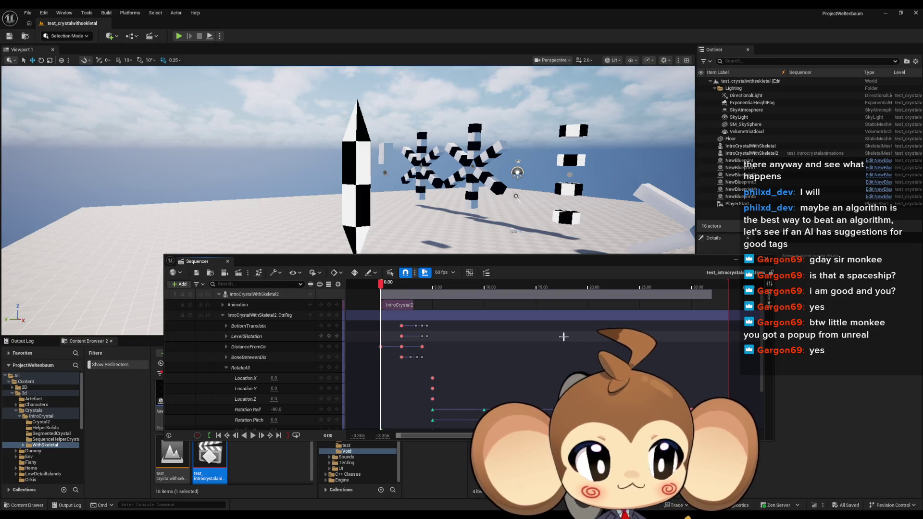
Reposition the test_introcrystalanimations Sequencer window and play the crystal animation
drag(433, 261, 361, 295)
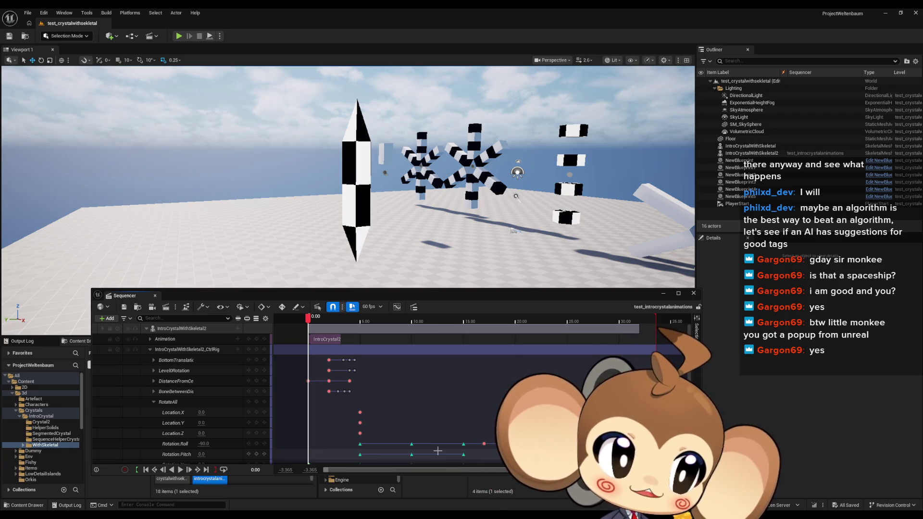
click(180, 470)
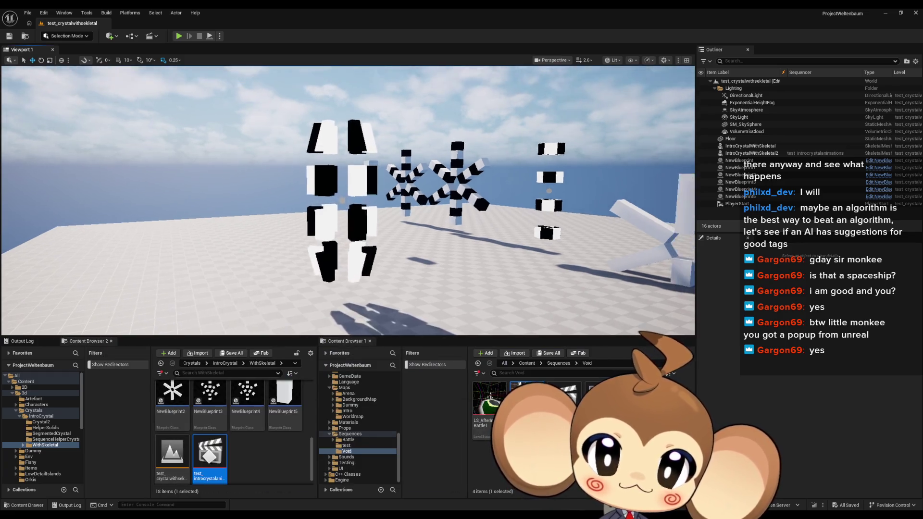
key(F11)
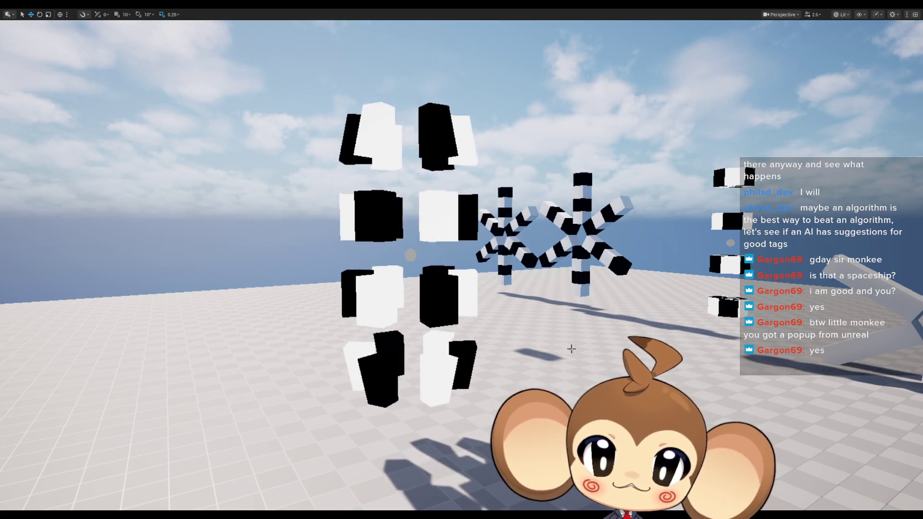
mouse_move(575, 159)
mouse_down()
mouse_move(565, 142)
mouse_move(400, 134)
mouse_up()
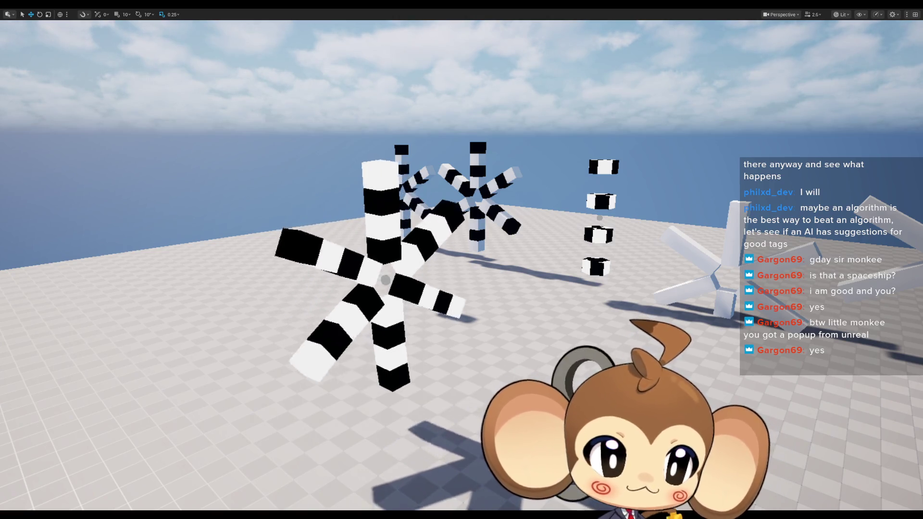
key(F11)
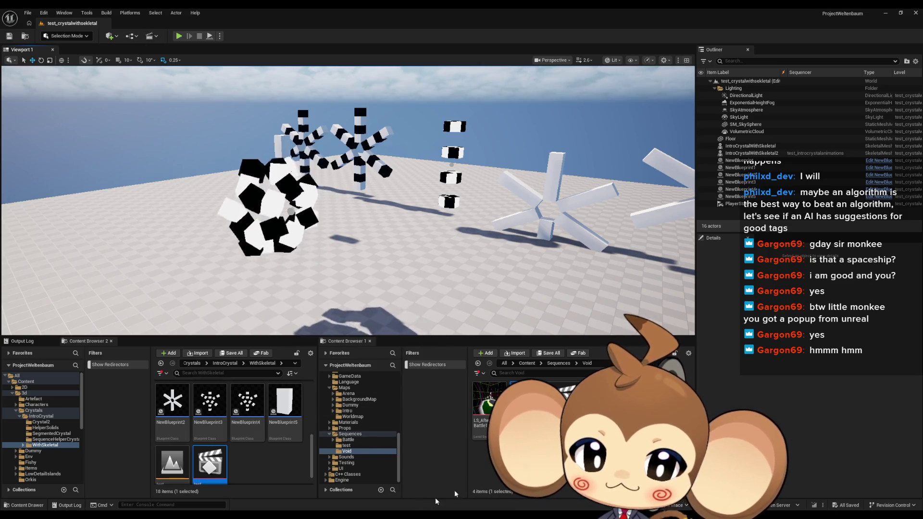
Load the VoidLevel map from the Content > Maps > Intro folder
scroll(225, 461, down, 1)
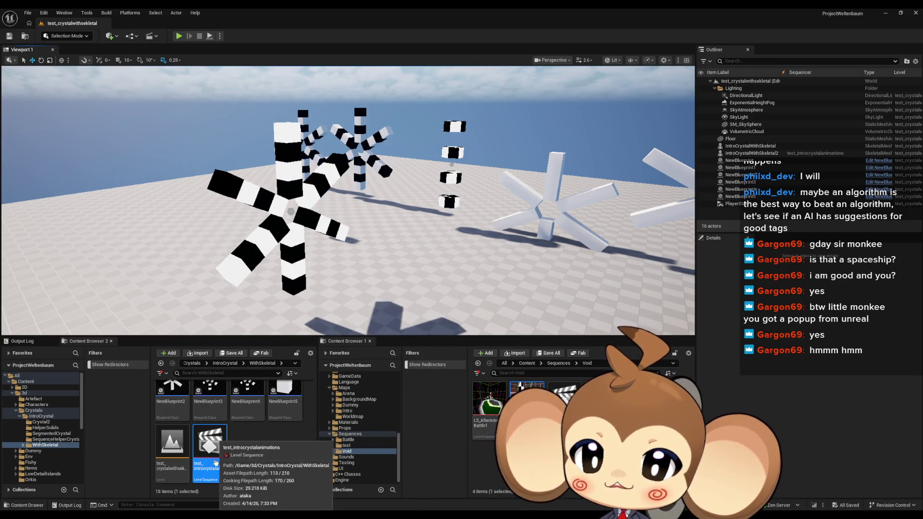
click(525, 363)
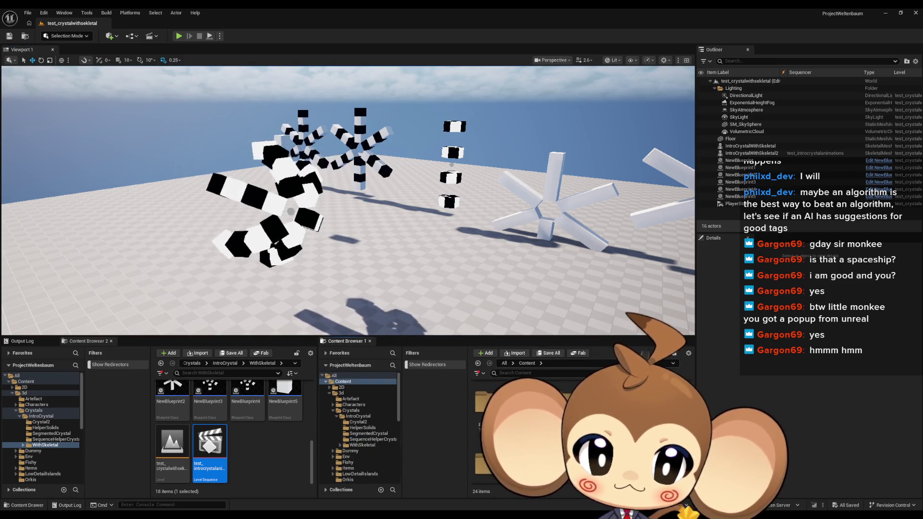
click(481, 408)
double_click(481, 409)
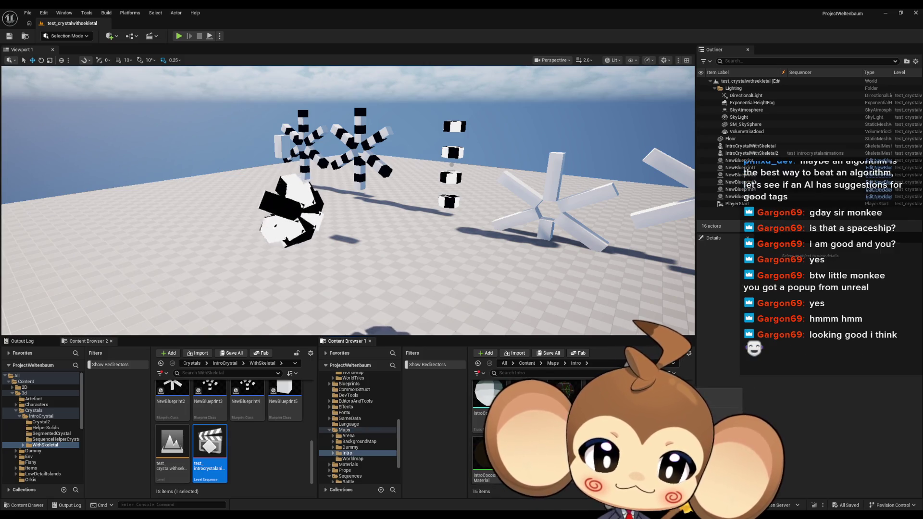
double_click(526, 387)
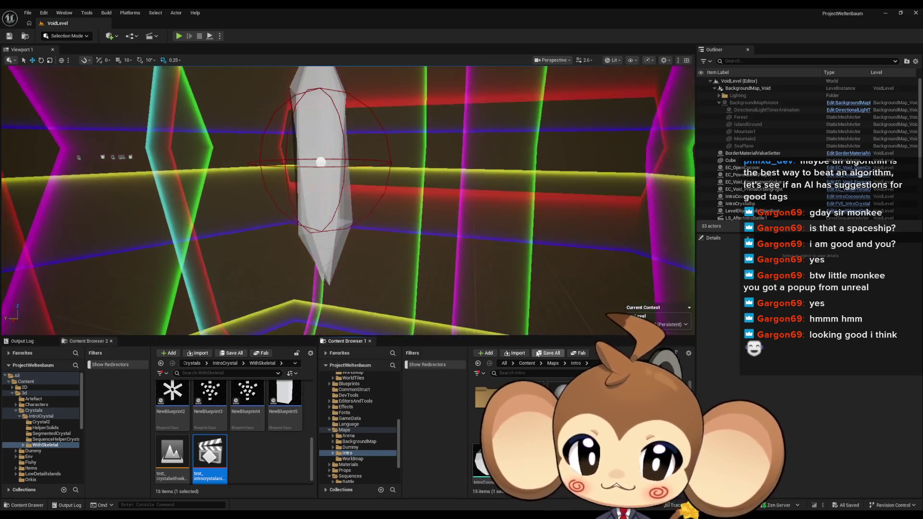
Open LS_AfterIntroBattle2 from the Sequences > Void folder
click(526, 363)
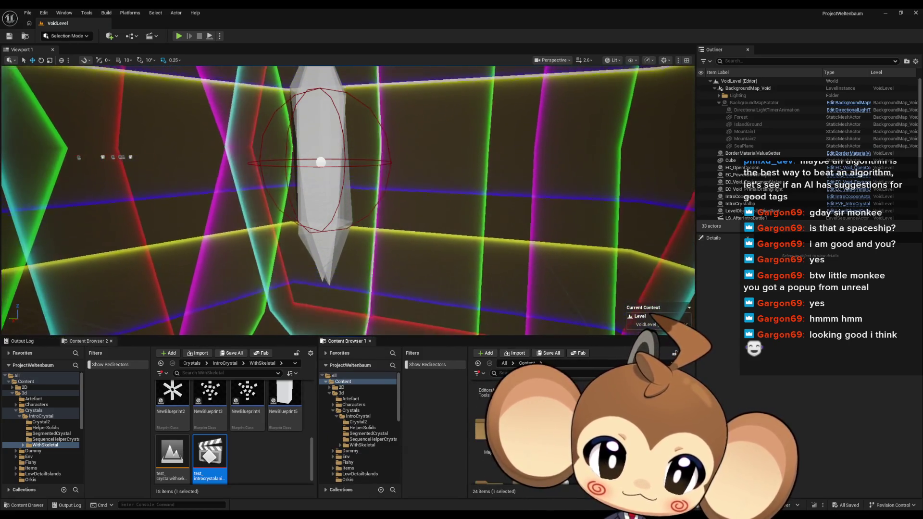
double_click(490, 398)
double_click(489, 399)
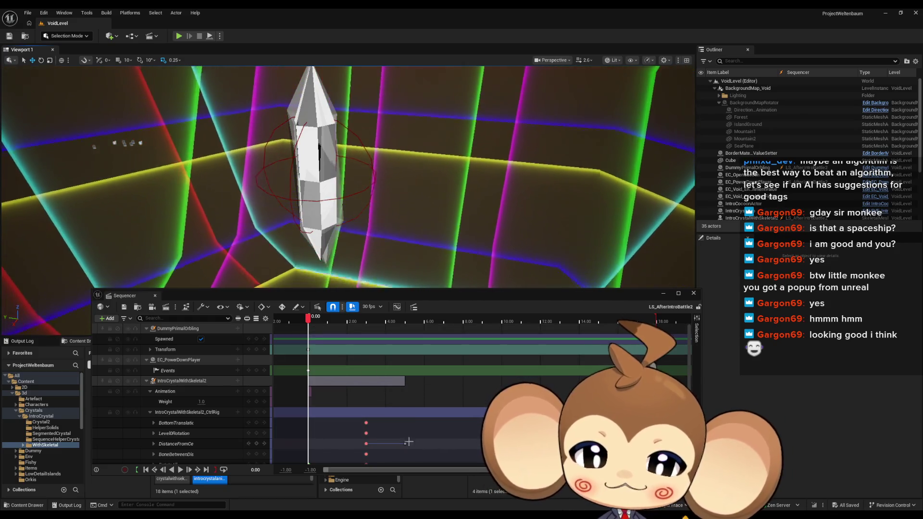
Put the playhead at 5.00 and list animations available for the crystal's Animation track
click(407, 413)
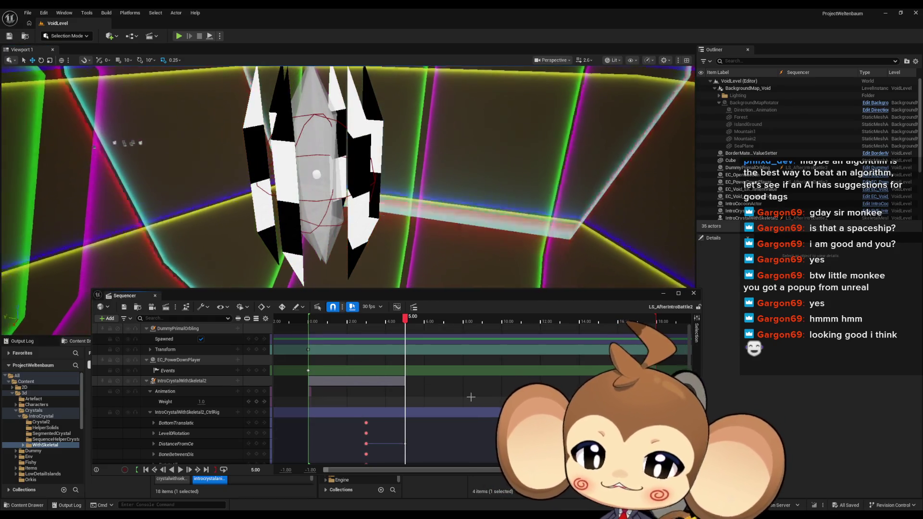
scroll(478, 399, down, 1)
mouse_move(405, 322)
mouse_down()
mouse_move(377, 322)
mouse_move(405, 323)
mouse_up()
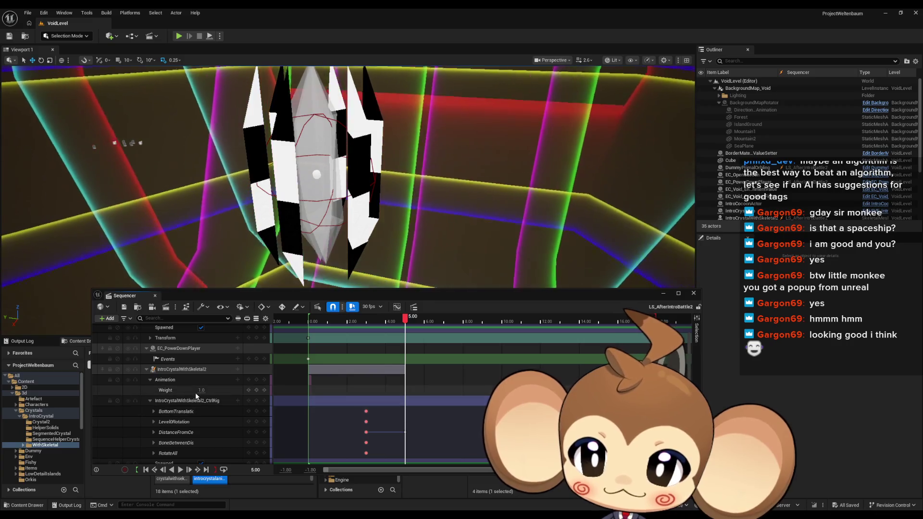
click(238, 380)
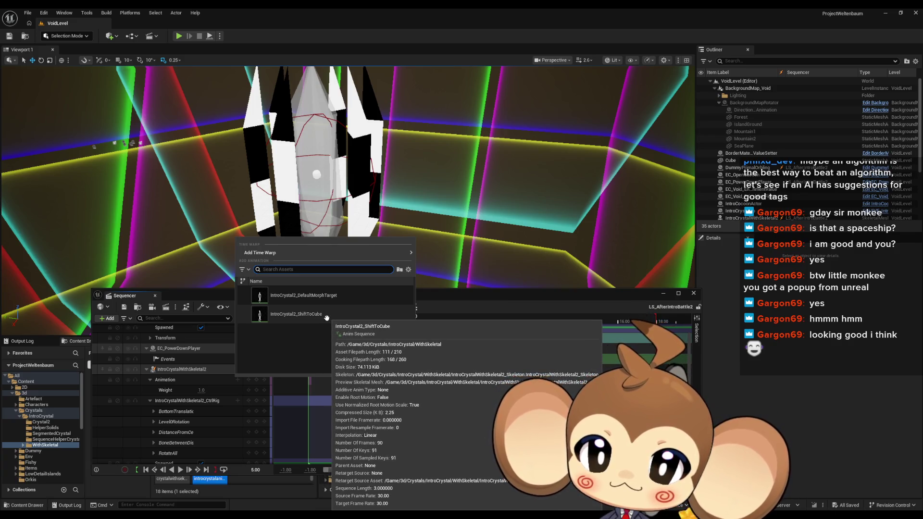
Add IntroCrystal2_ShiftToCube to the Animation track at 5.00 and scrub to preview it
click(326, 314)
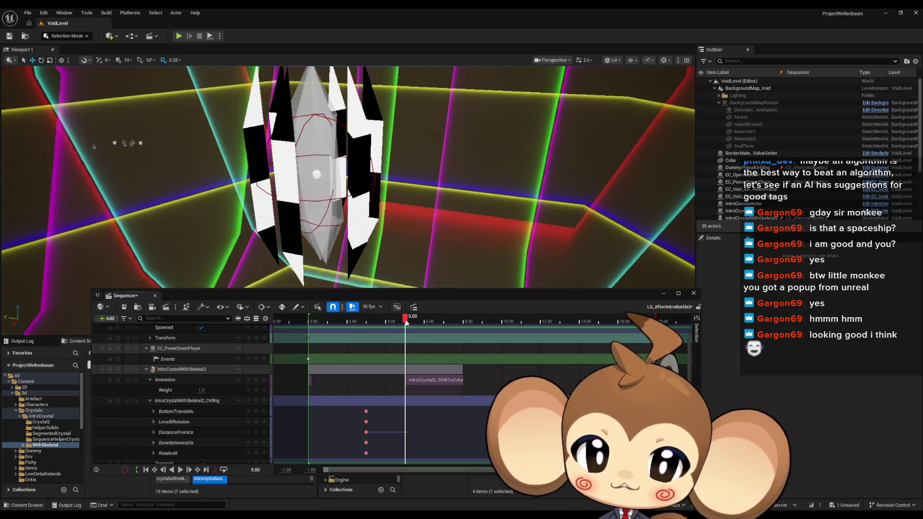
mouse_move(405, 321)
mouse_down()
mouse_move(310, 321)
mouse_move(470, 329)
mouse_move(304, 321)
mouse_move(469, 331)
mouse_up()
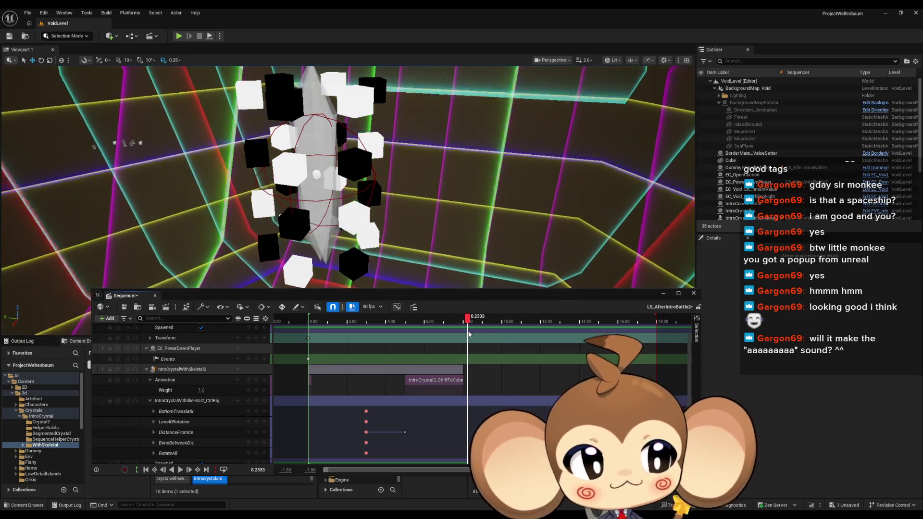
drag(469, 334, 362, 336)
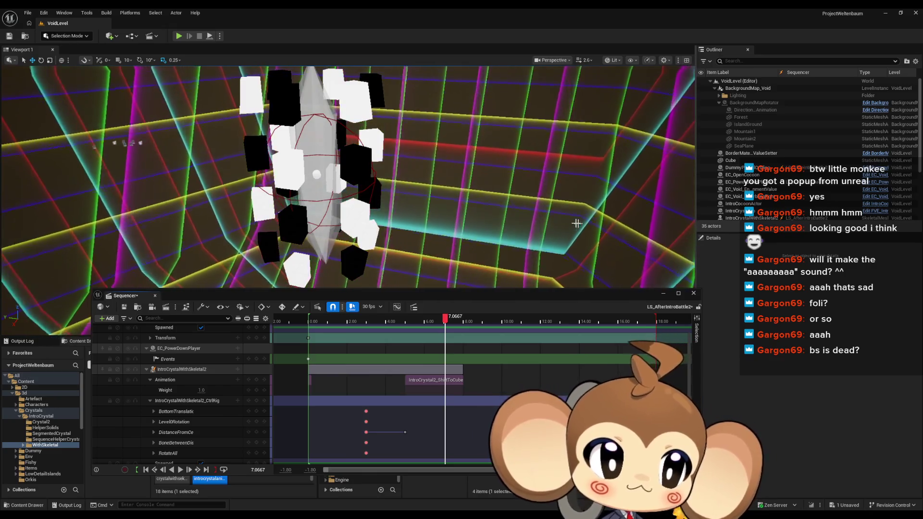
scroll(572, 223, up, 3)
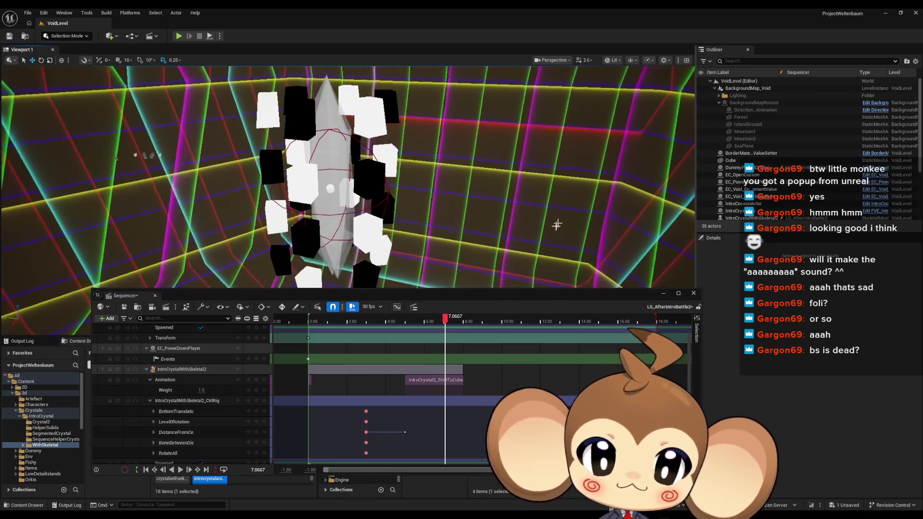
Set the current time to 7.00 and expand BottomTranslation's Location and Rotation channels
mouse_move(444, 319)
mouse_down()
mouse_move(337, 321)
mouse_move(443, 328)
mouse_move(405, 327)
mouse_up()
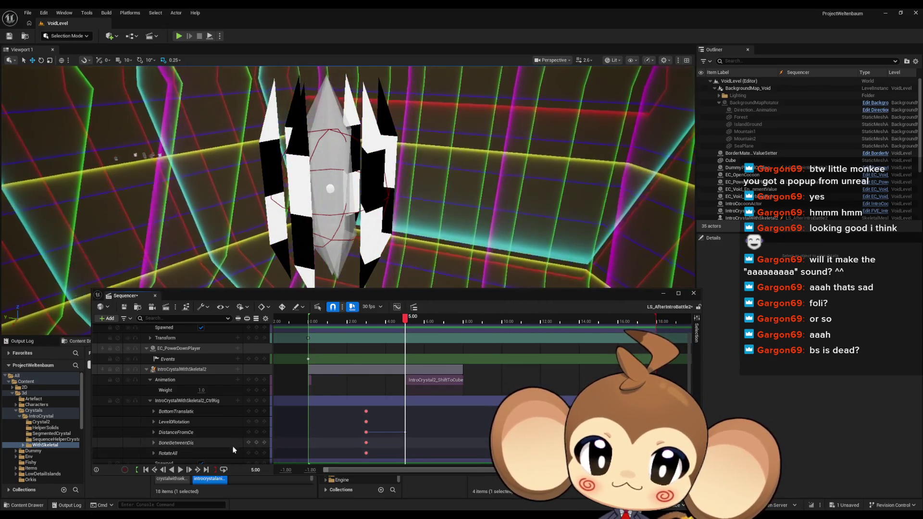
click(262, 469)
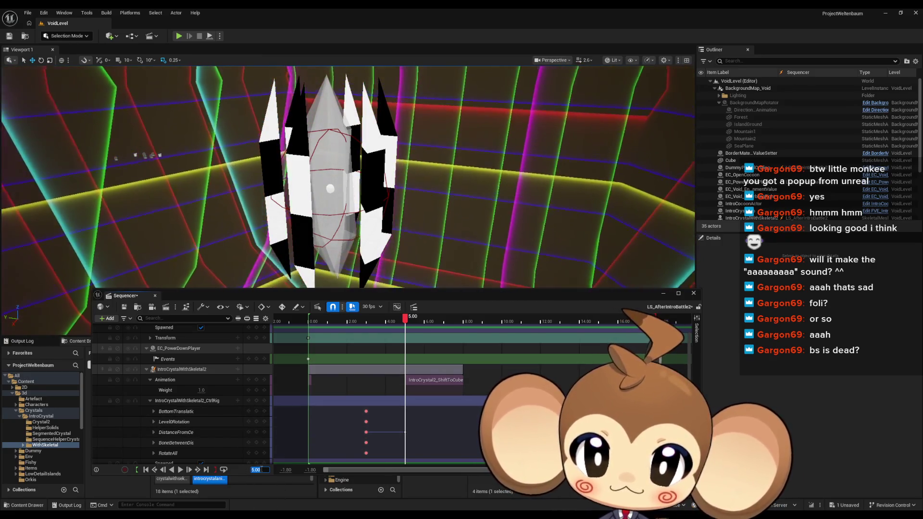
text(7)
key(Return)
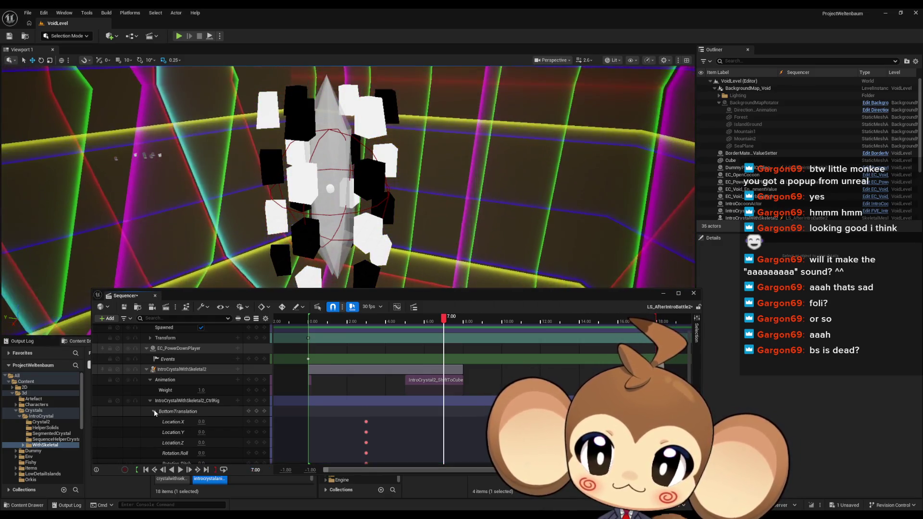
click(154, 411)
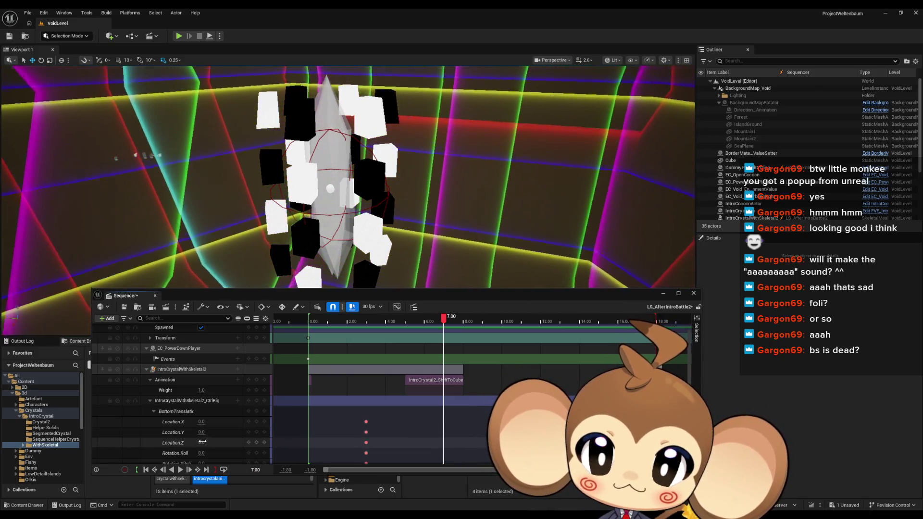
Key BottomTranslation Location.Z at 34.5 at 7.00
click(203, 442)
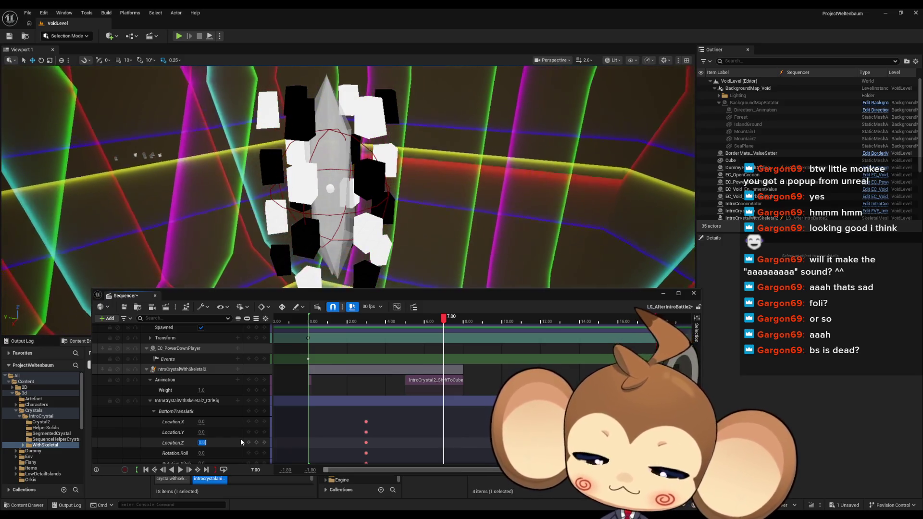
text(1.)
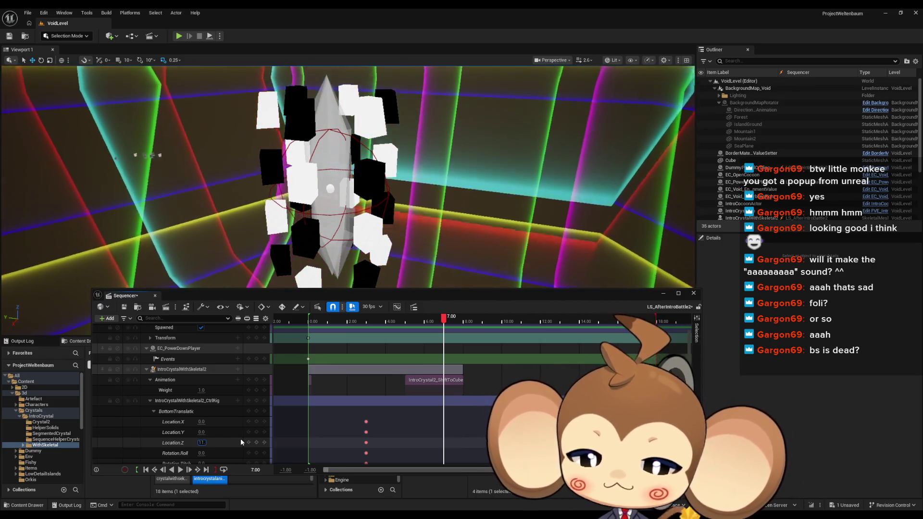
text(5+23)
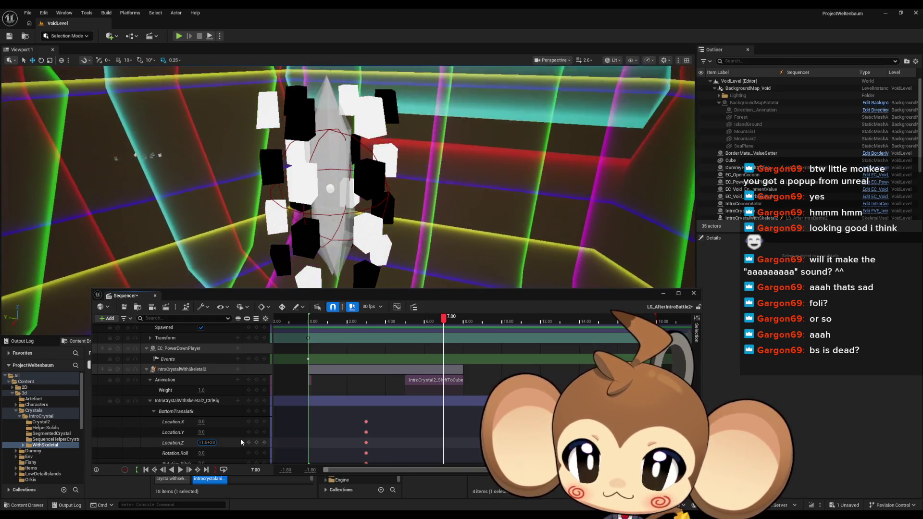
key(Return)
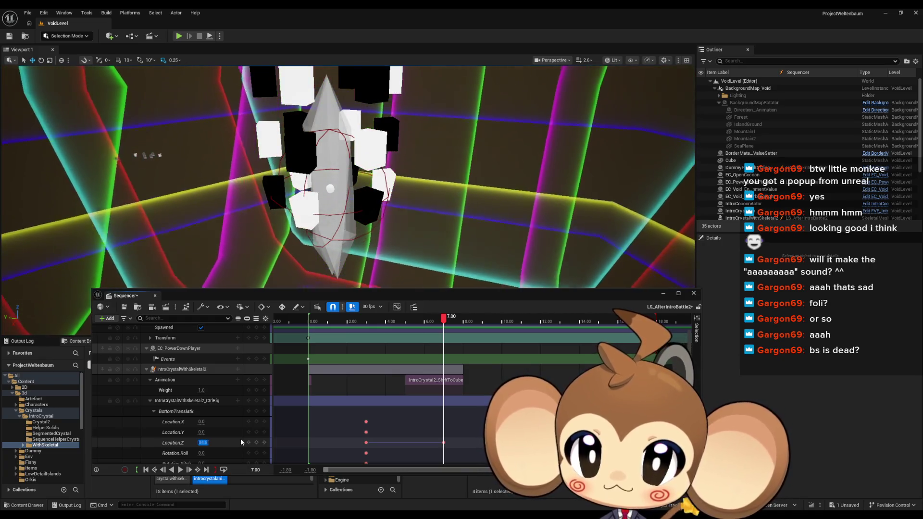
scroll(238, 425, down, 2)
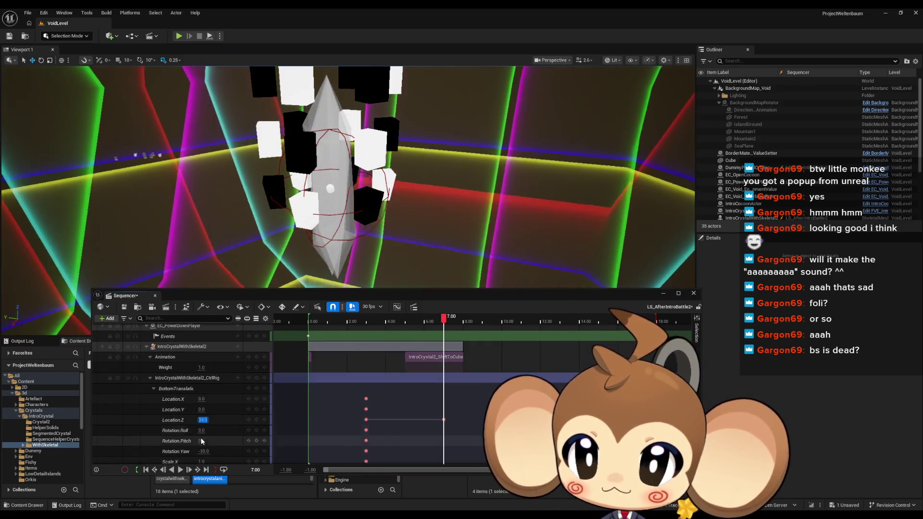
Key BottomTranslation Rotation.Pitch at 0 and Rotation.Roll at -90
click(202, 441)
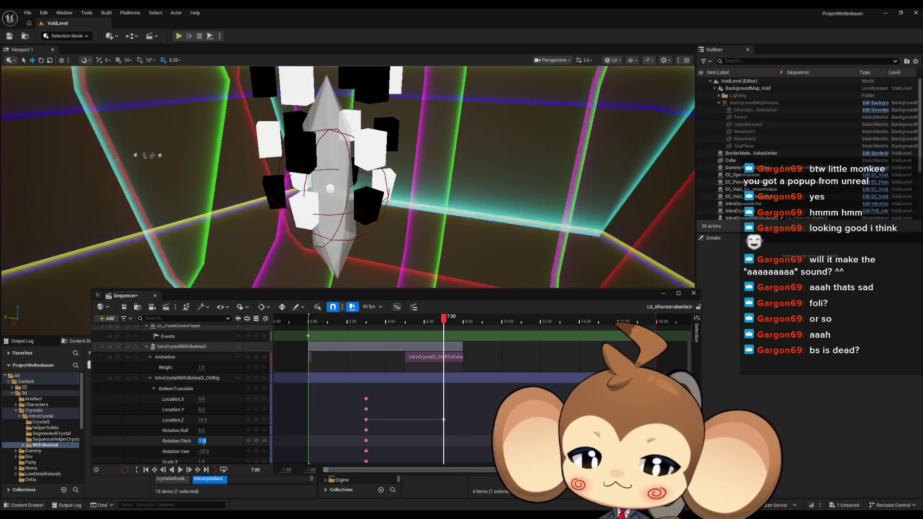
text(90)
key(Return)
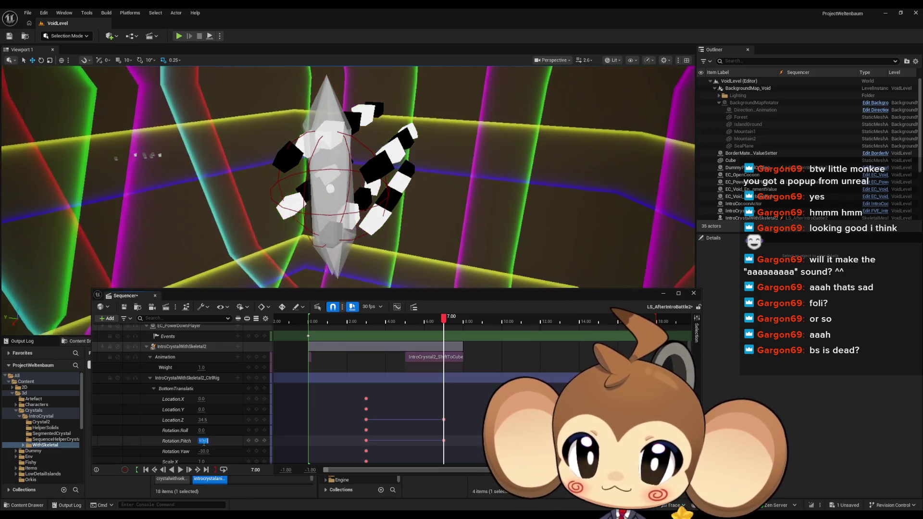
key(BackSpace)
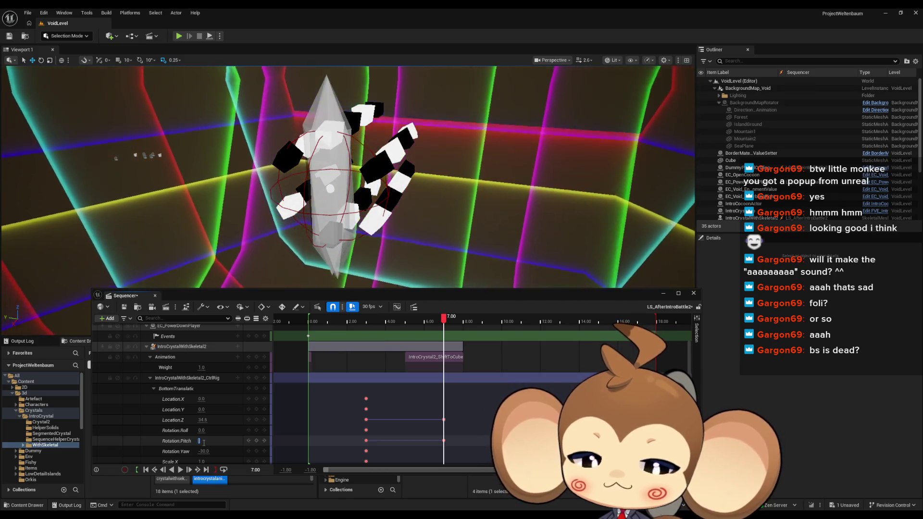
text(0)
key(Return)
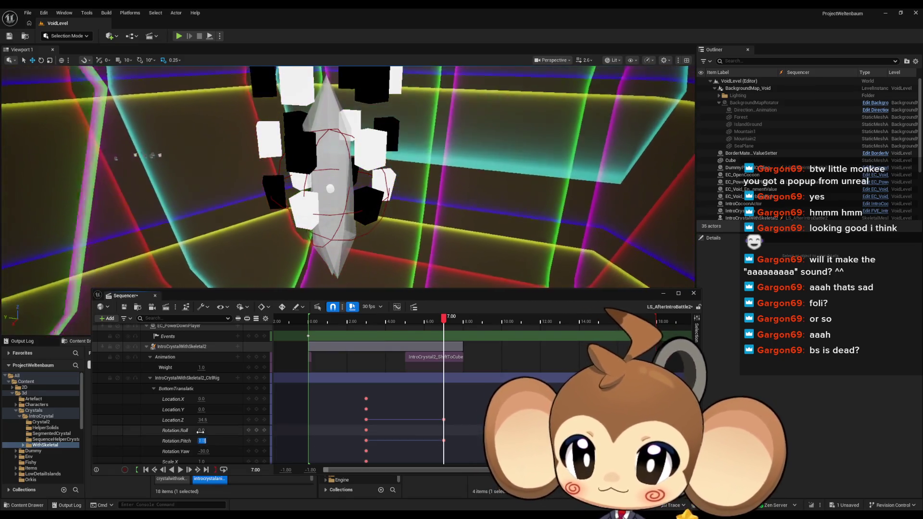
click(201, 430)
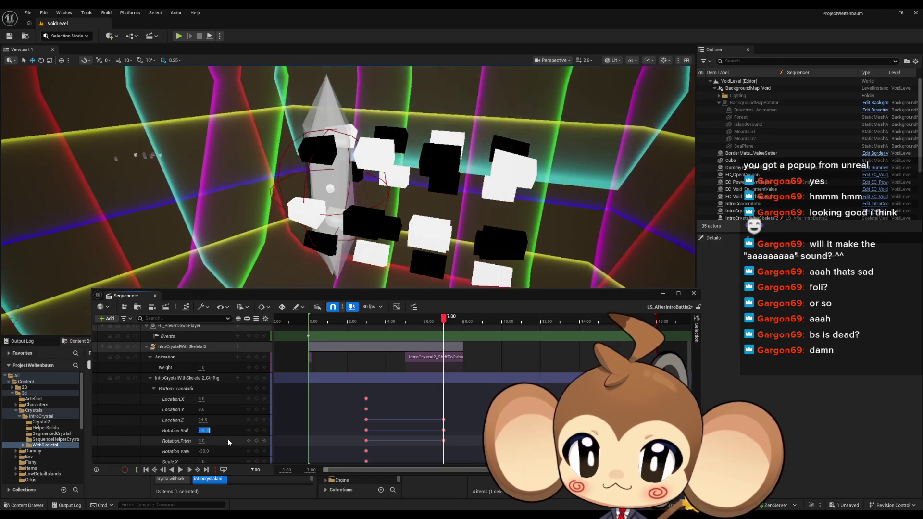
text(-)
key(Return)
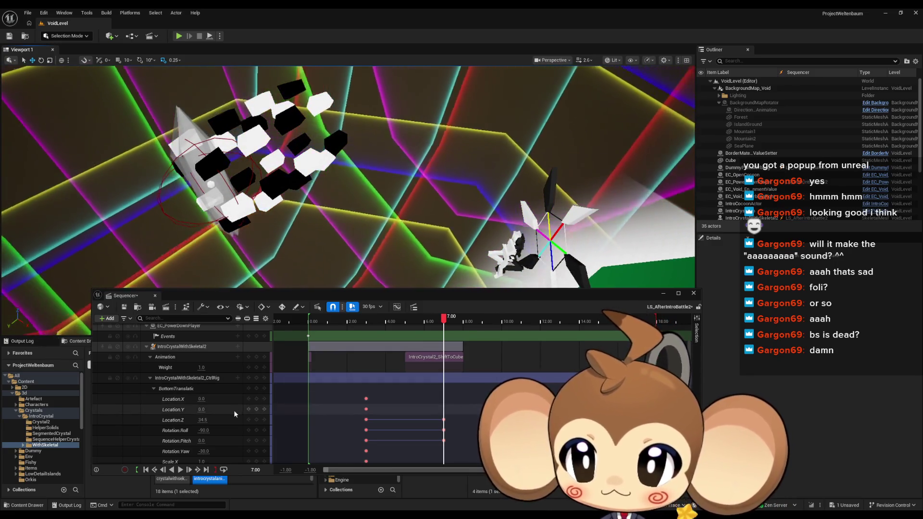
Raise BottomTranslation Rotation.Yaw from -30 to about 23
scroll(234, 410, up, 1)
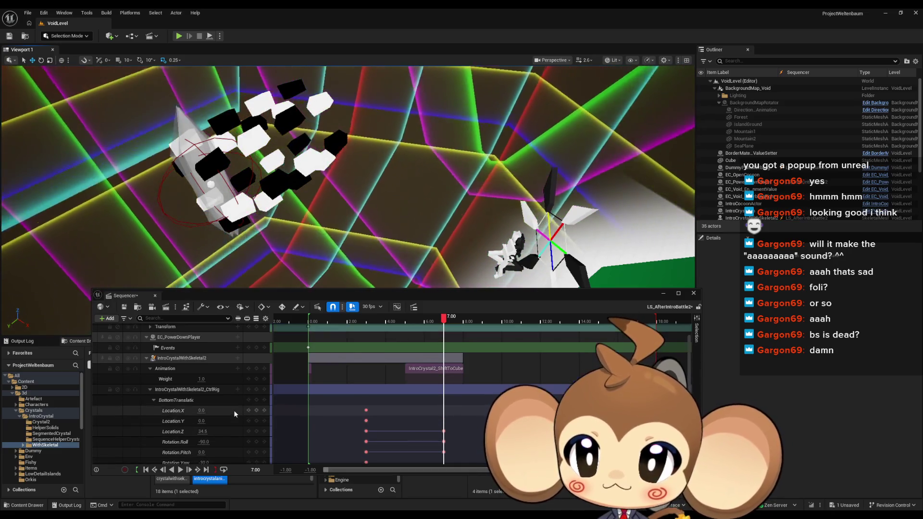
scroll(234, 411, down, 1)
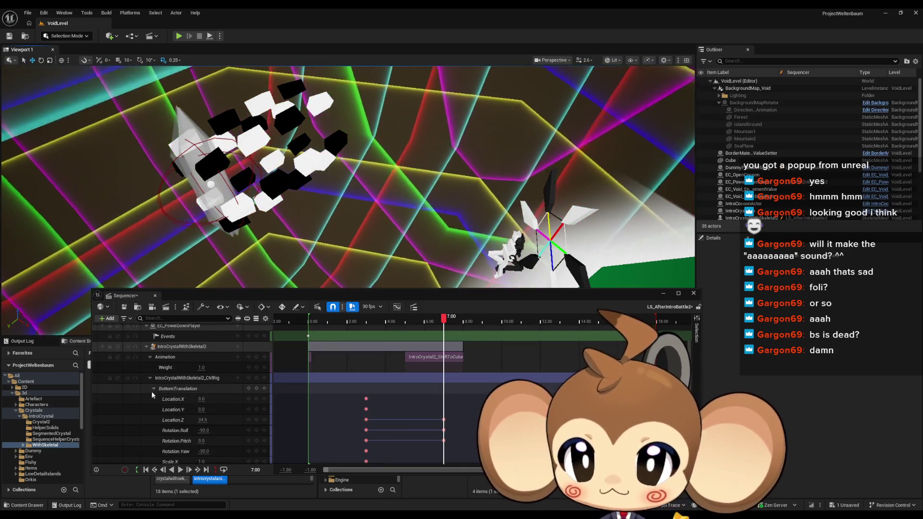
click(153, 389)
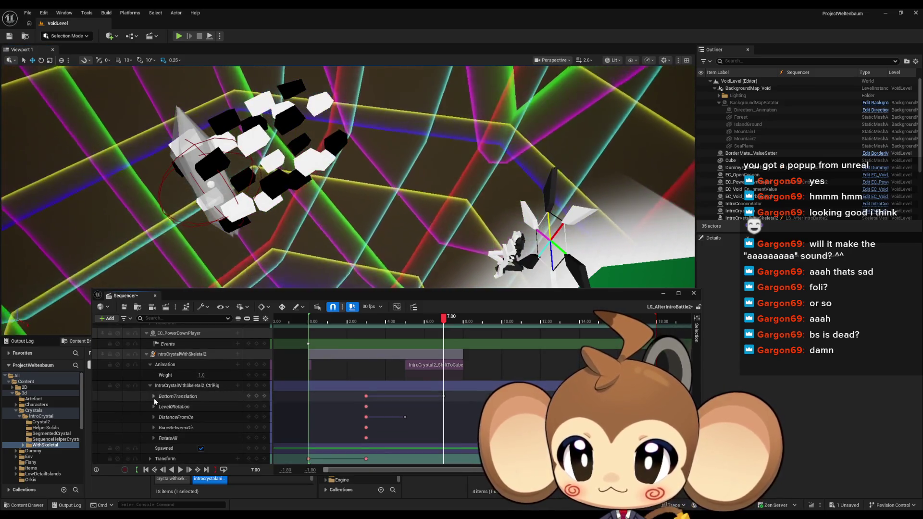
click(153, 397)
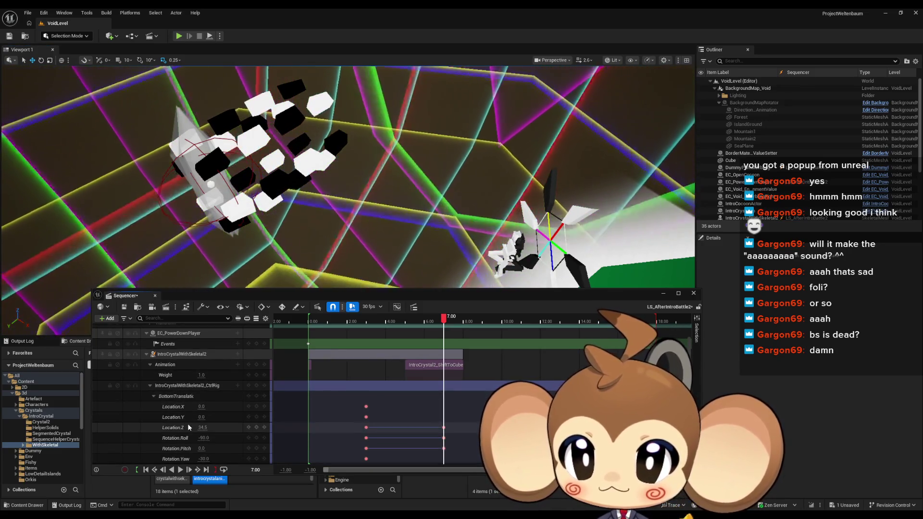
scroll(188, 424, down, 1)
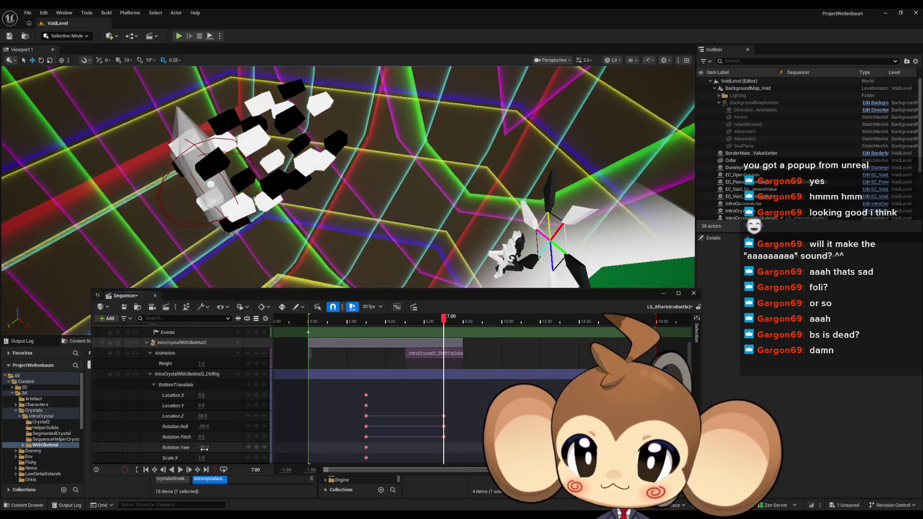
drag(204, 447, 210, 448)
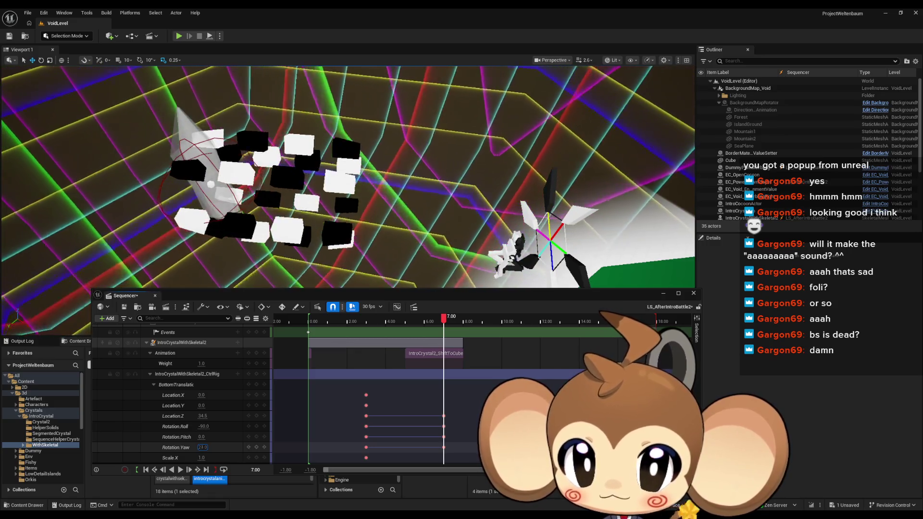
drag(206, 448, 204, 448)
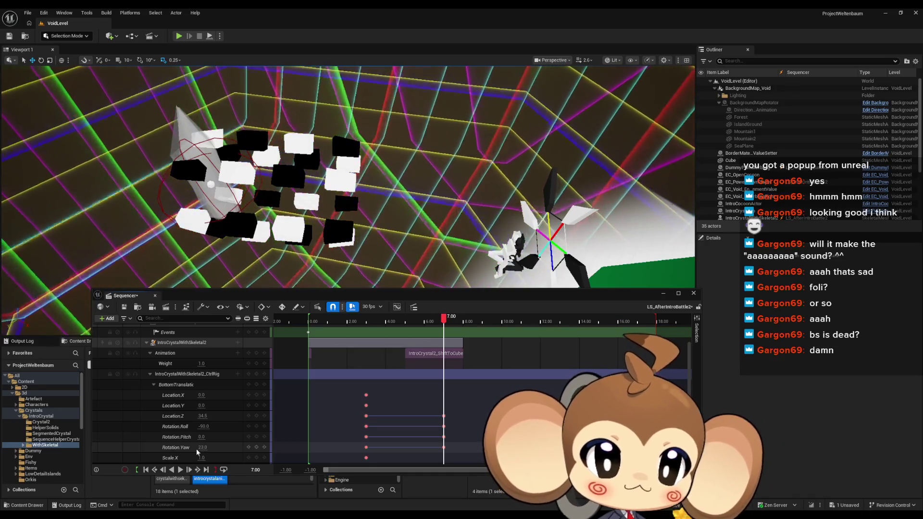
scroll(192, 412, down, 1)
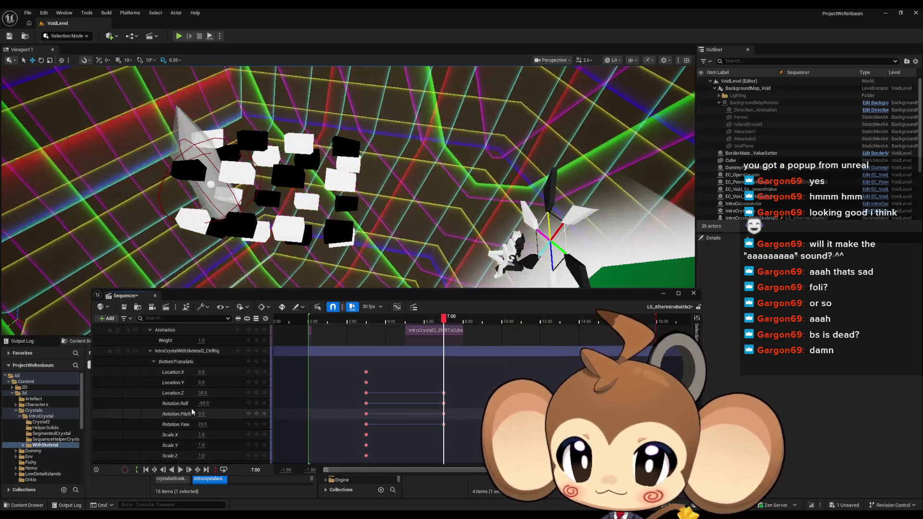
scroll(152, 360, up, 2)
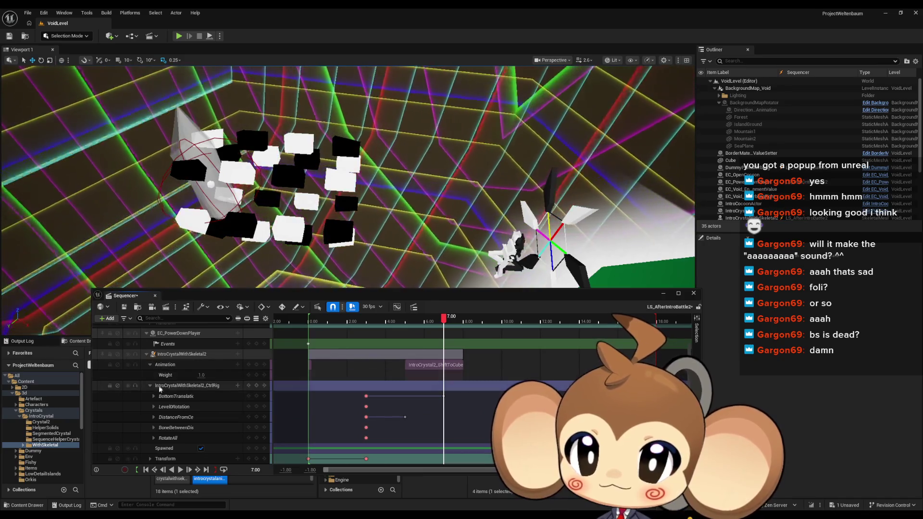
Expand Level0Rotation's channels, move the view closer to the crystals, and scrub to about 5.07
click(153, 406)
scroll(185, 411, down, 2)
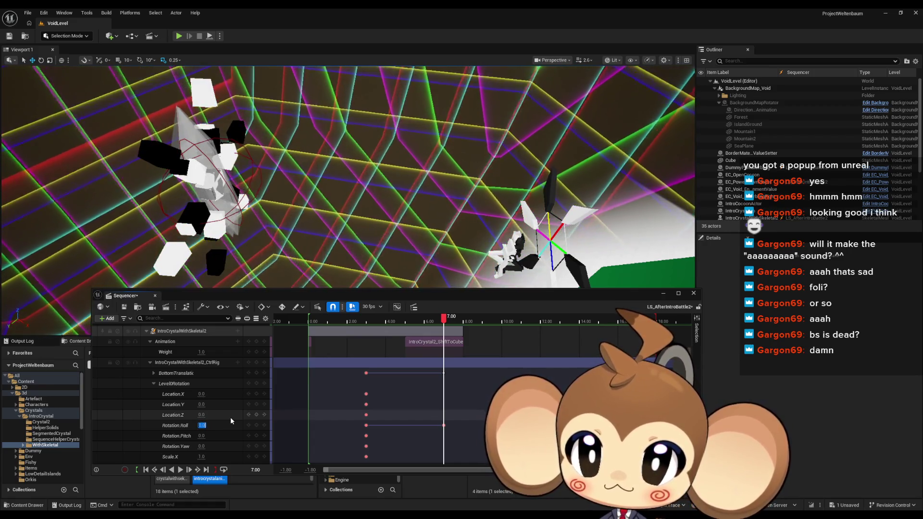
drag(504, 193, 504, 164)
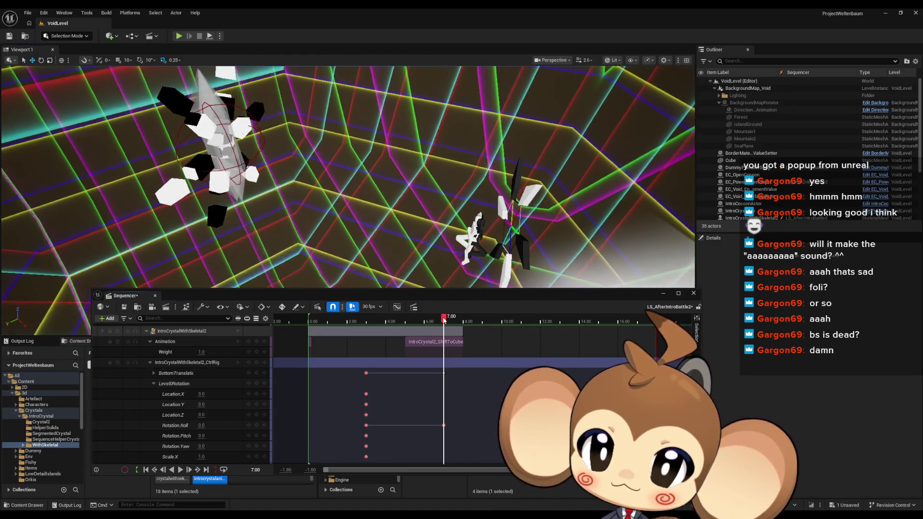
mouse_move(443, 319)
mouse_down()
mouse_move(369, 319)
mouse_move(460, 327)
mouse_move(362, 322)
mouse_move(407, 325)
mouse_up()
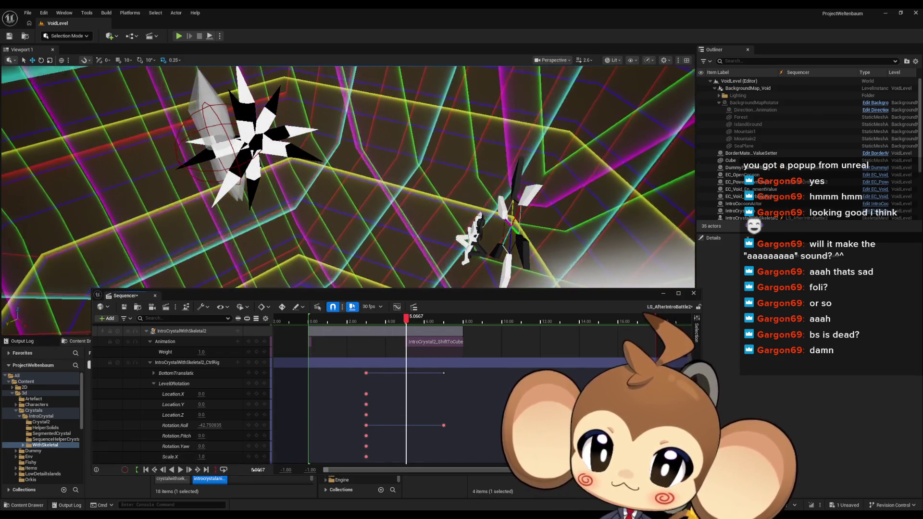
Jump to 5.00 and key BottomTranslation Location.Z at 0
click(260, 470)
text(5)
key(Return)
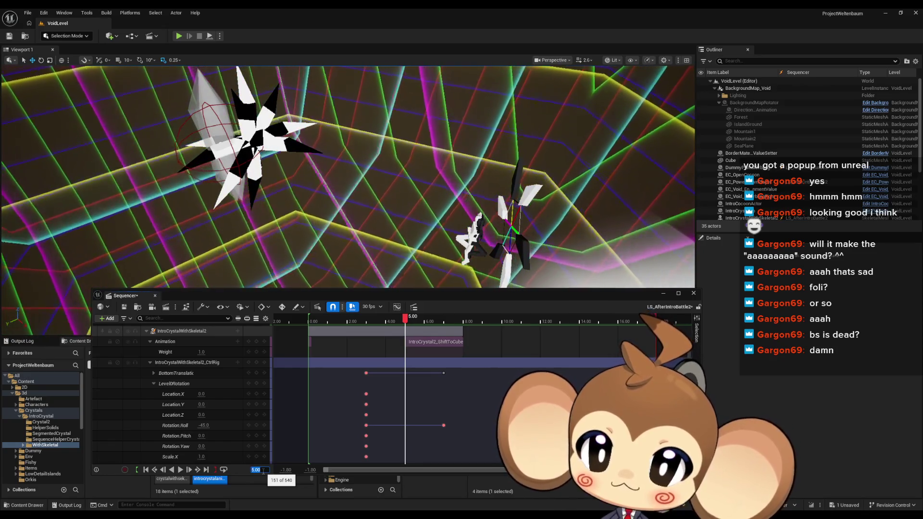
click(203, 425)
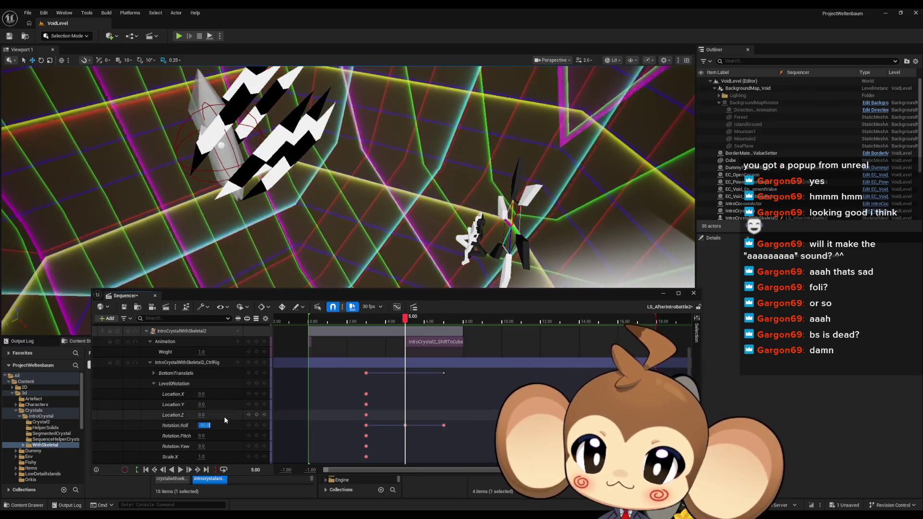
scroll(223, 414, up, 1)
click(155, 385)
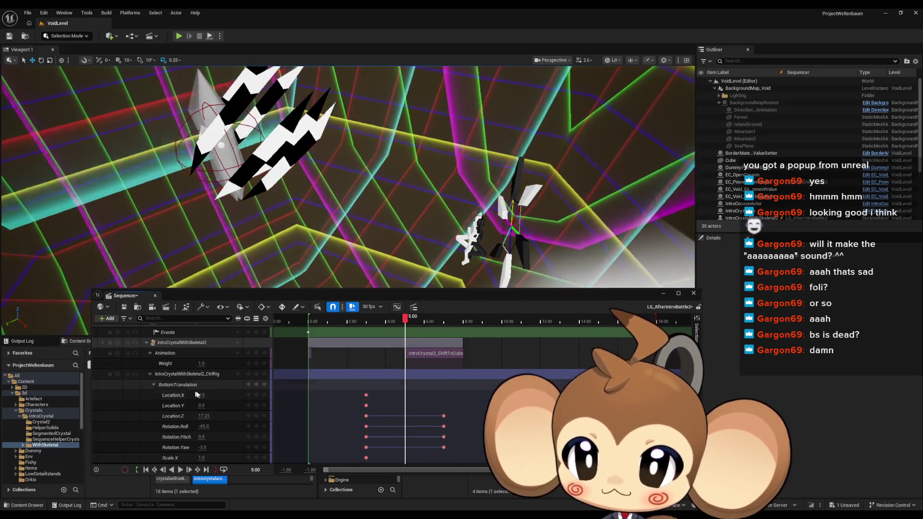
scroll(229, 401, down, 1)
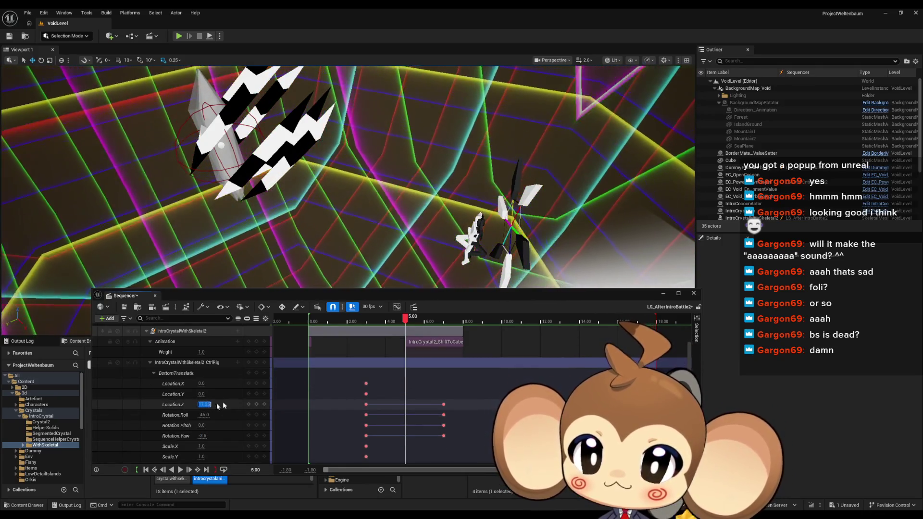
text(0)
key(Return)
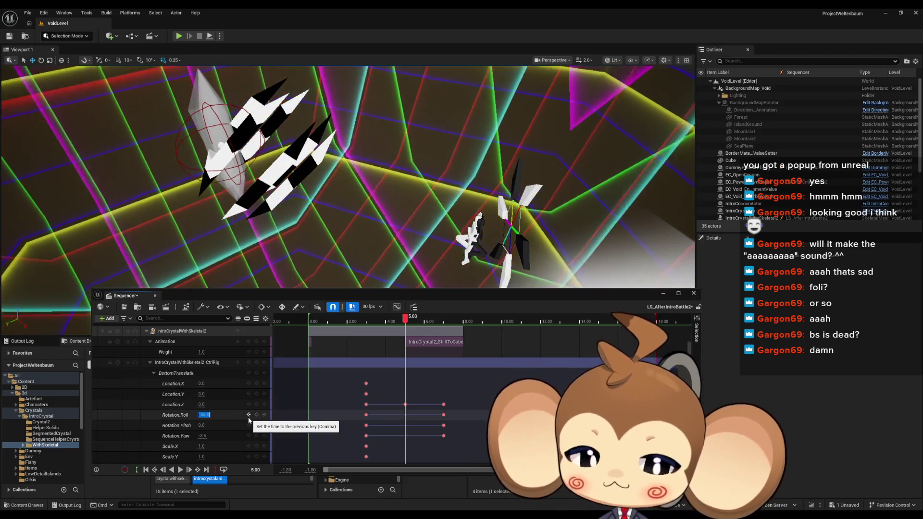
Preview the pose around 5 seconds, then key BottomTranslation Rotation.Yaw at 11.5 at 5.00
click(202, 436)
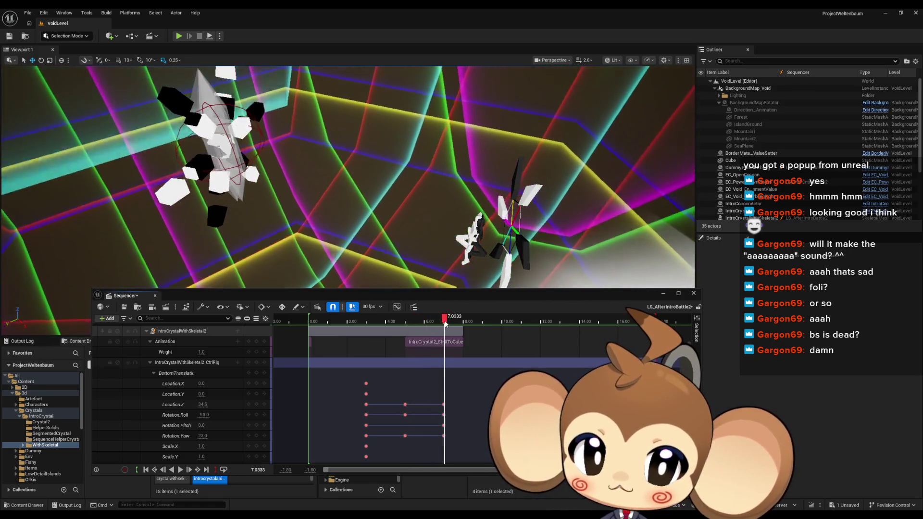
drag(444, 323, 444, 323)
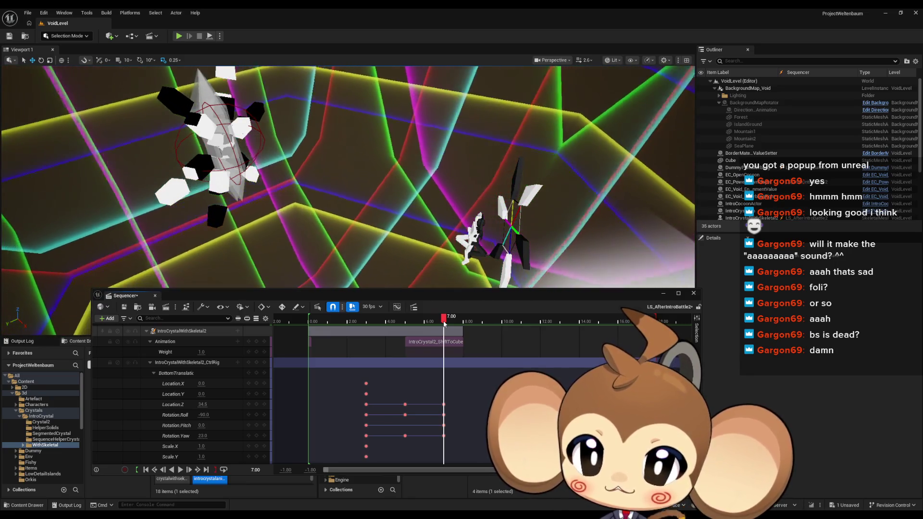
drag(444, 323, 404, 323)
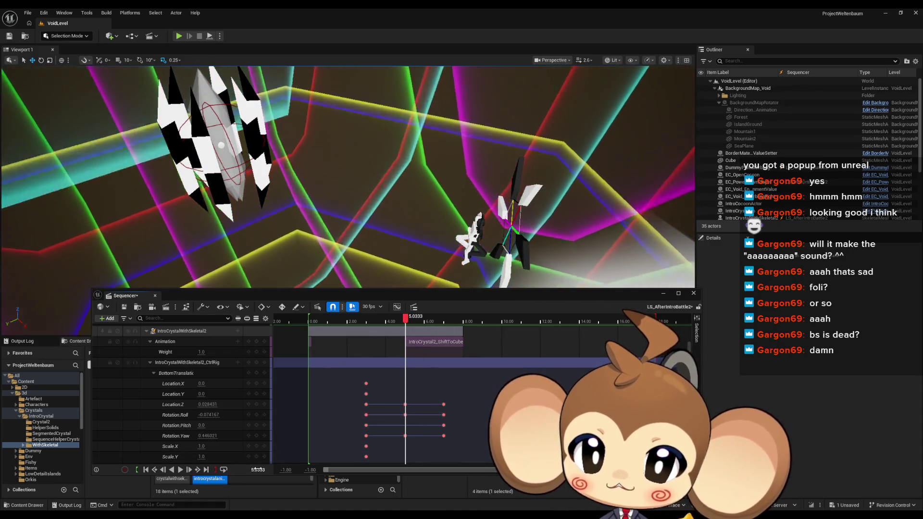
click(258, 469)
text(5)
key(Return)
click(212, 435)
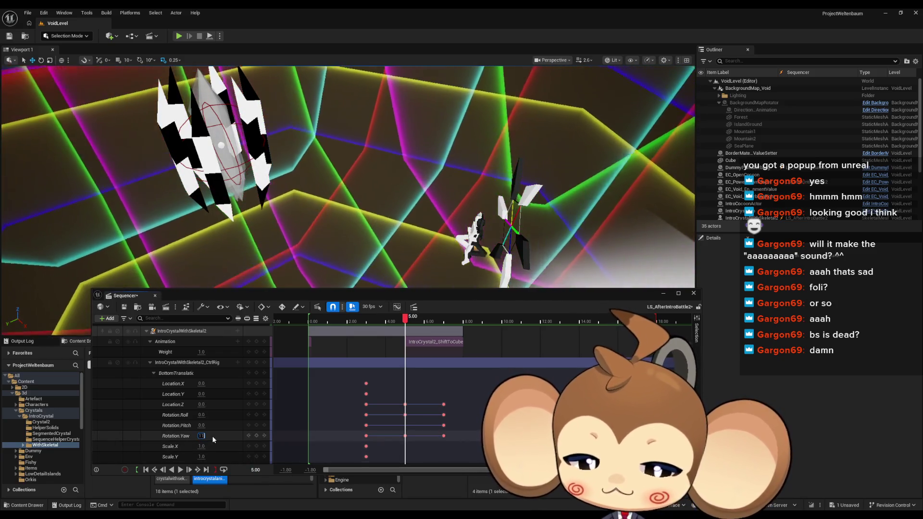
double_click(212, 435)
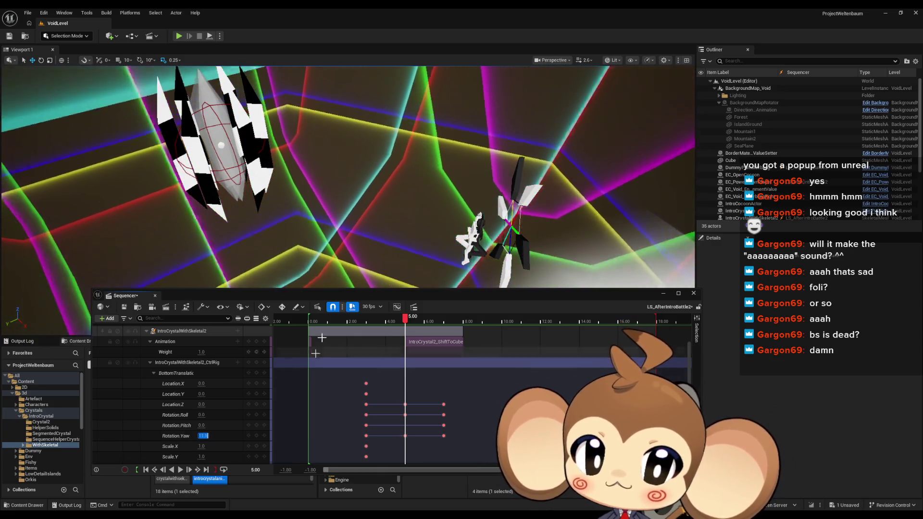
click(405, 320)
Play the sequence back and shift IntroCrystal2_ShiftToCube earlier to start around 5.00
mouse_move(405, 320)
mouse_down()
mouse_move(332, 321)
mouse_move(440, 325)
mouse_move(297, 325)
mouse_up()
key(space)
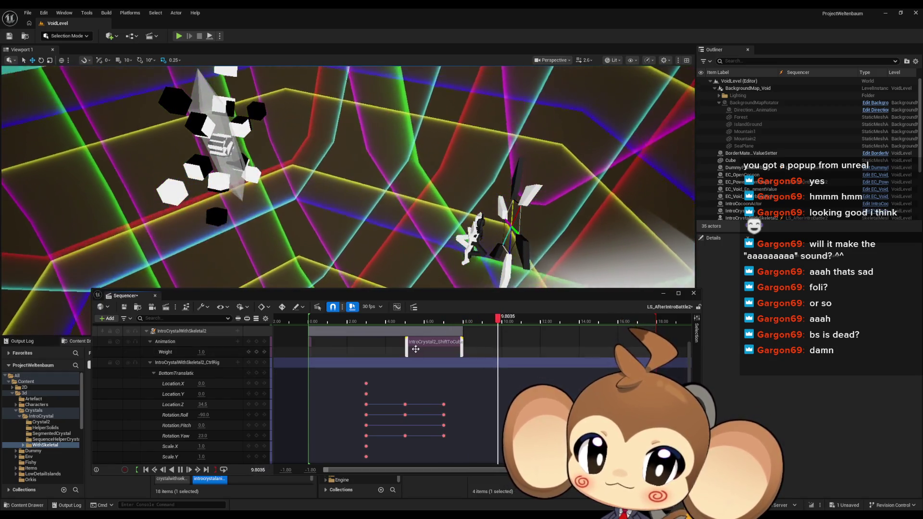
drag(414, 349, 378, 349)
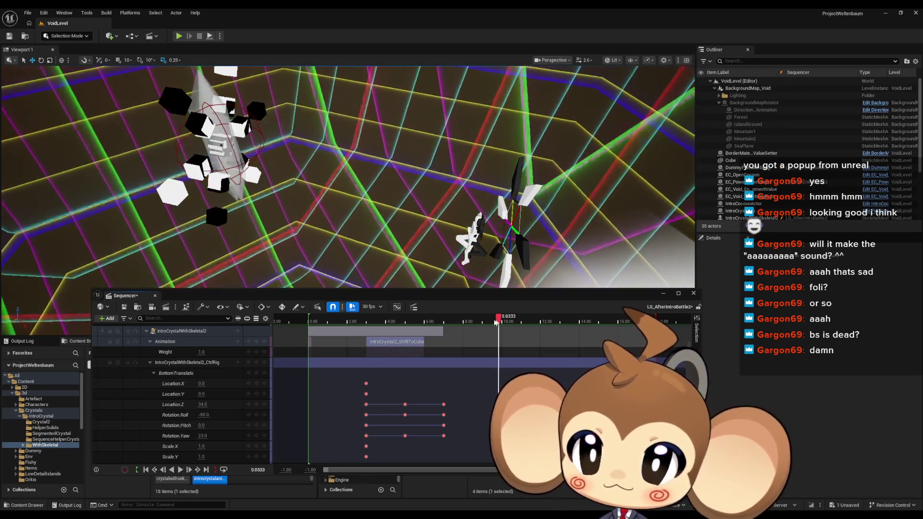
mouse_move(442, 319)
mouse_down()
mouse_move(411, 317)
mouse_move(442, 322)
mouse_up()
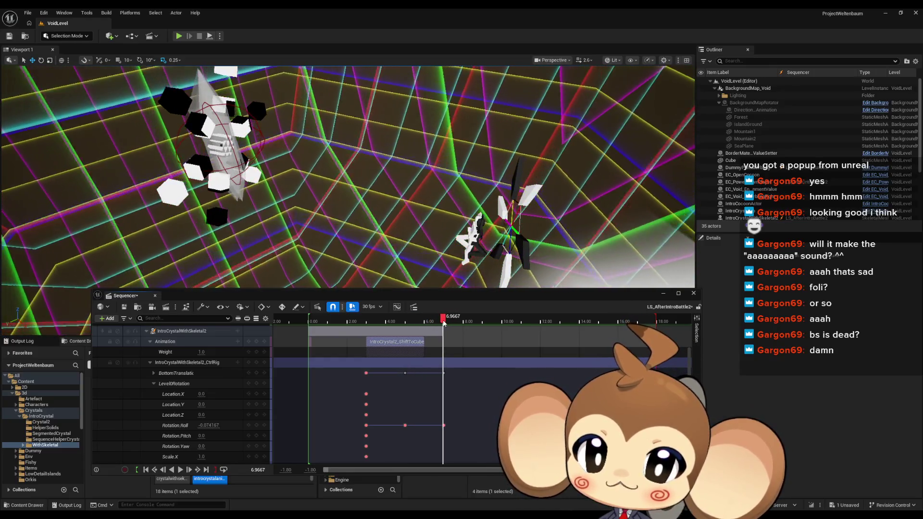
Jump to 7.00 s and expand the crystal's Control Rig Level0Rotation channels
click(260, 472)
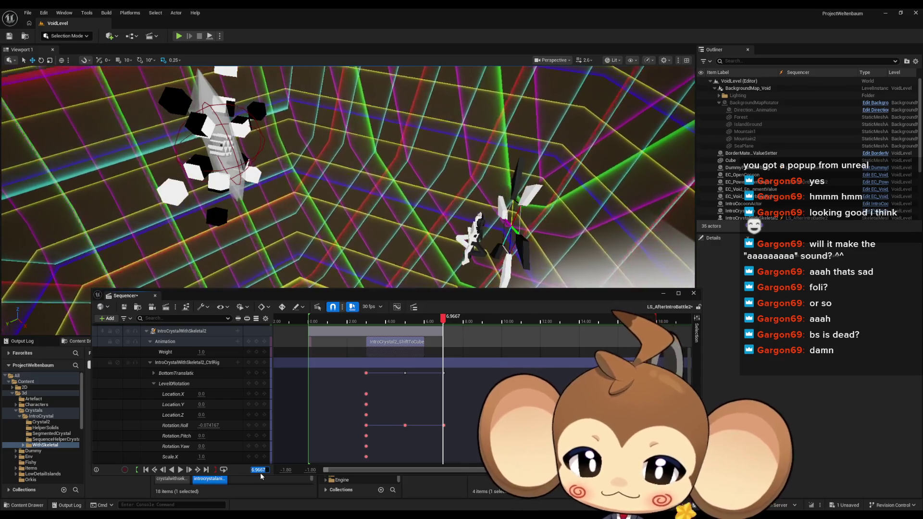
text(7)
key(Return)
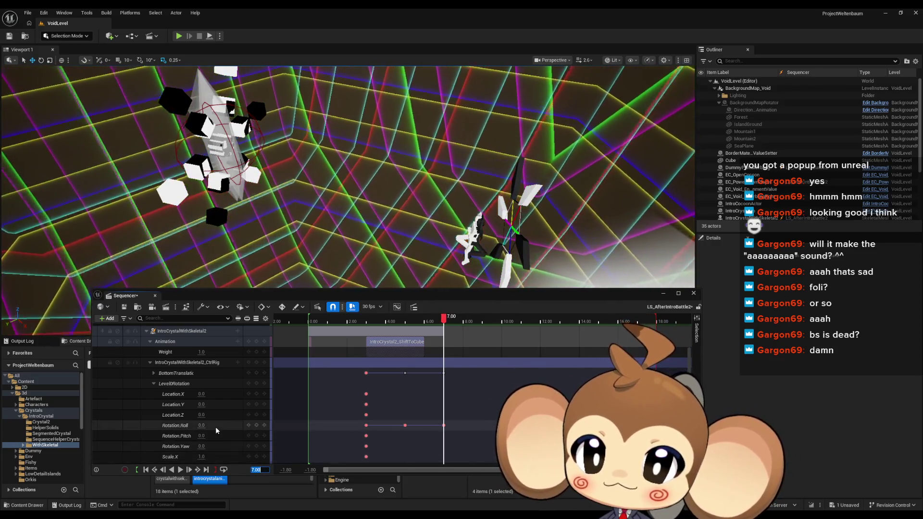
click(151, 383)
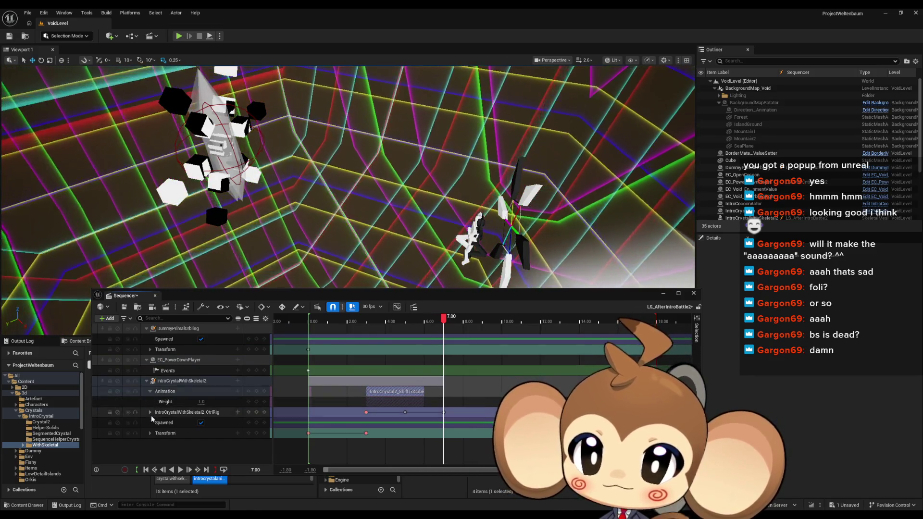
click(150, 411)
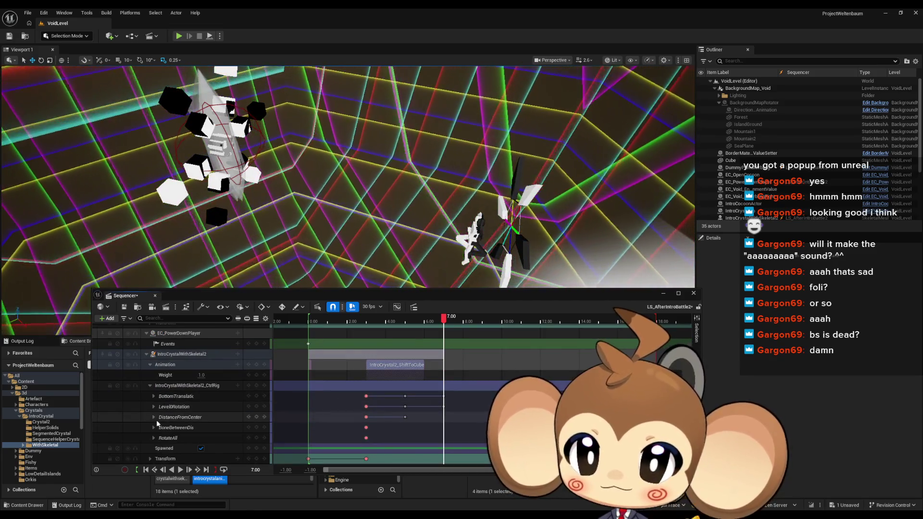
click(153, 407)
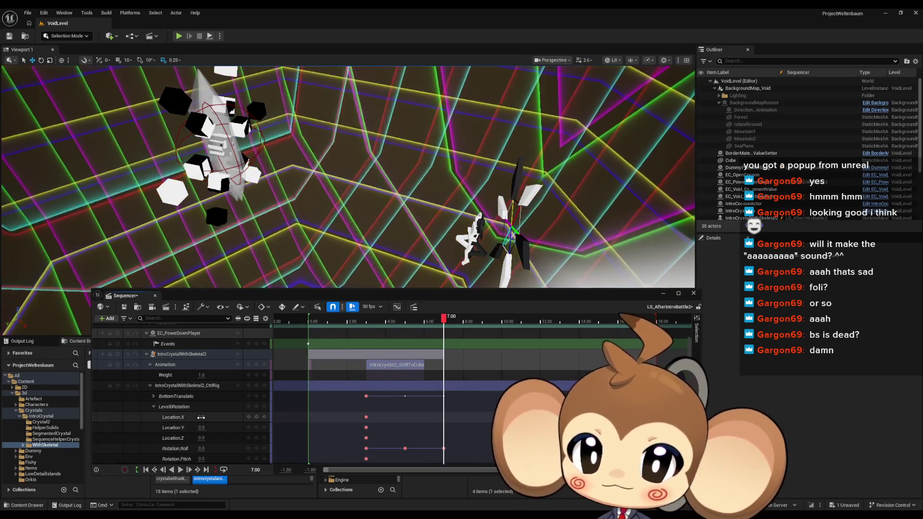
Key Level0Rotation Rotation.Roll at -180, then stop playback and scrub back to about 5 s
scroll(200, 417, down, 1)
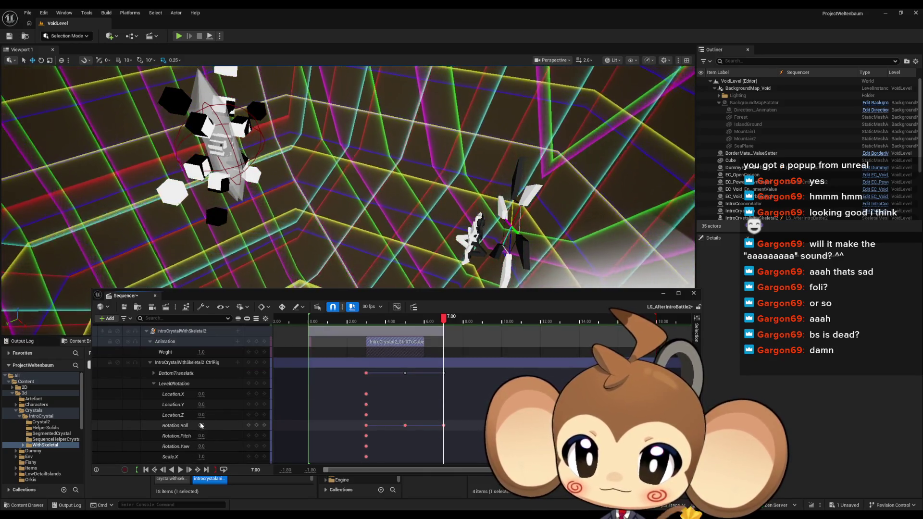
click(201, 425)
text(-)
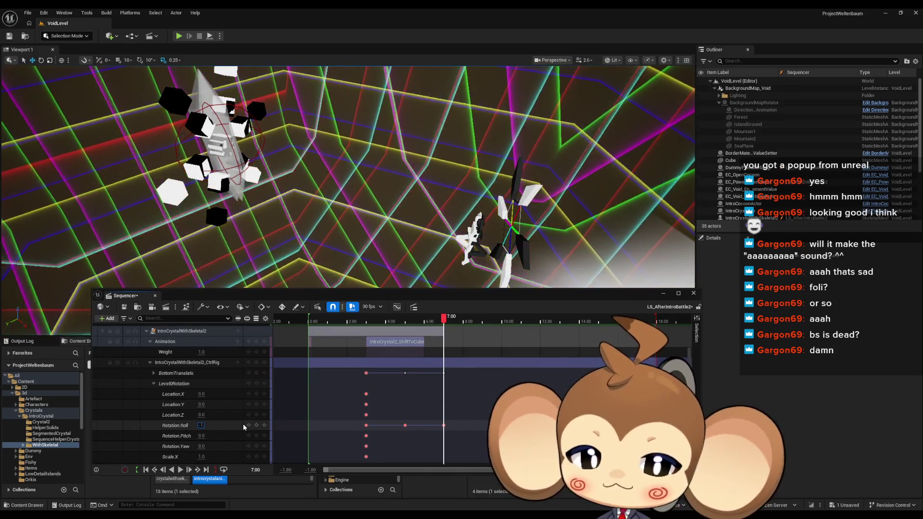
text(180)
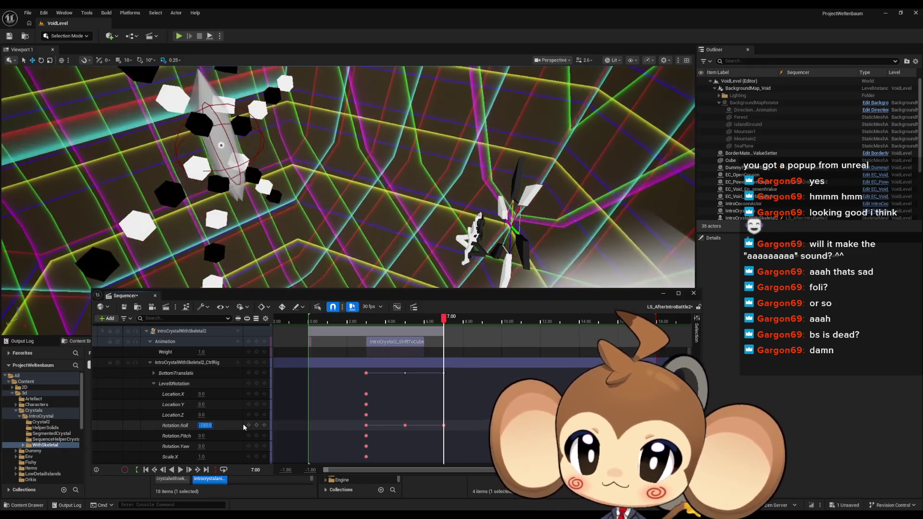
key(Return)
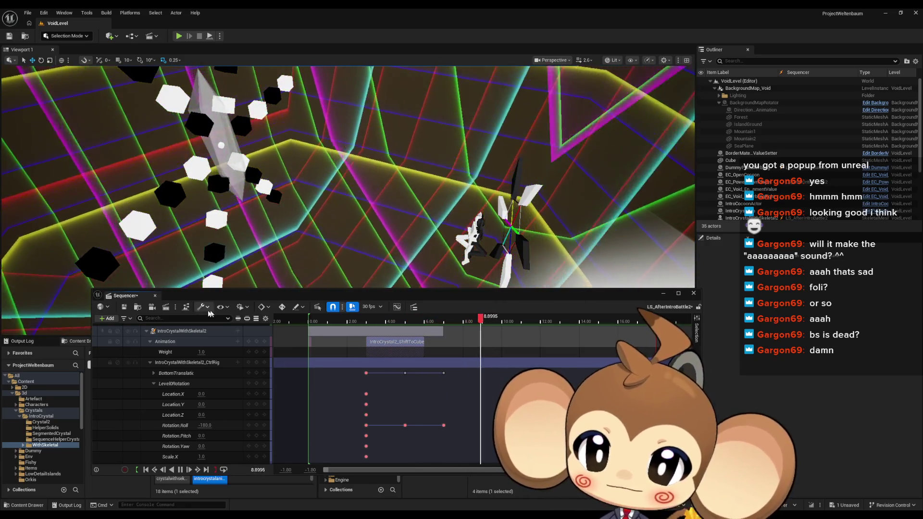
click(181, 474)
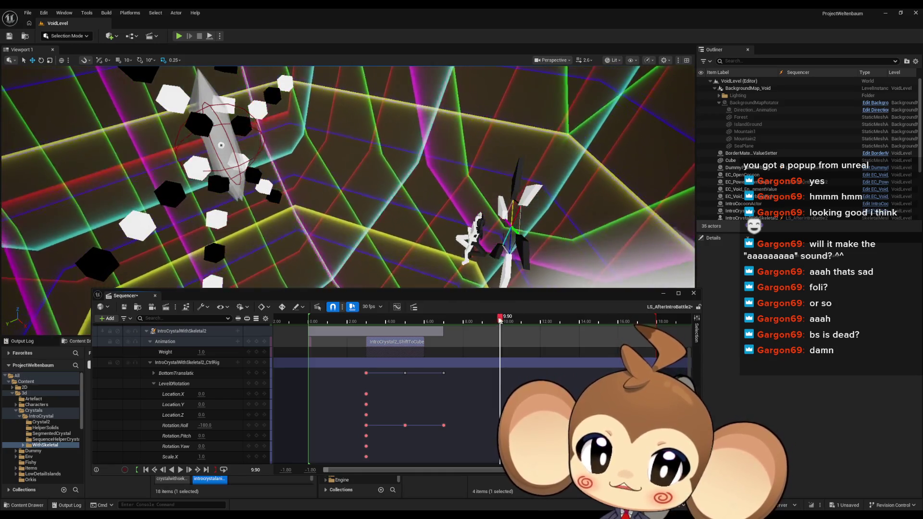
mouse_move(500, 318)
mouse_down()
mouse_move(385, 326)
mouse_move(404, 325)
mouse_up()
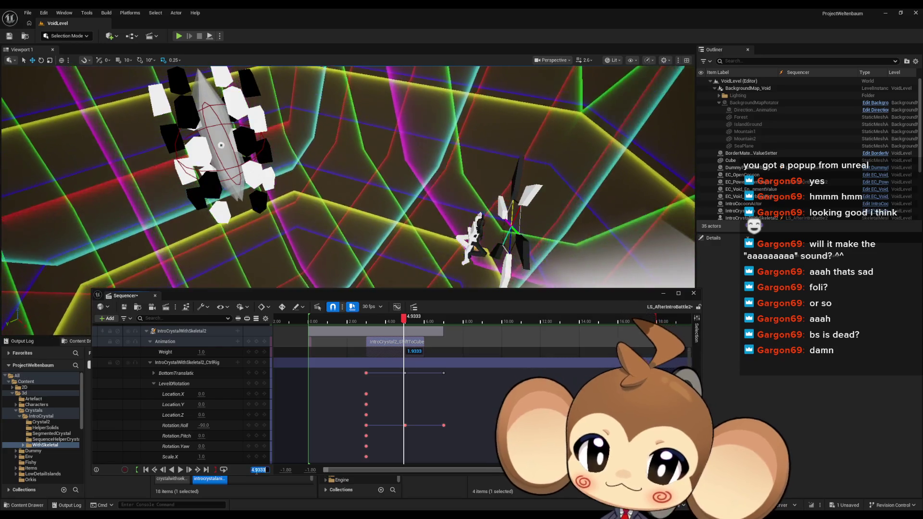
Jump to exactly 5.00 s and zoom in on the crystal
click(255, 469)
text(5)
key(Return)
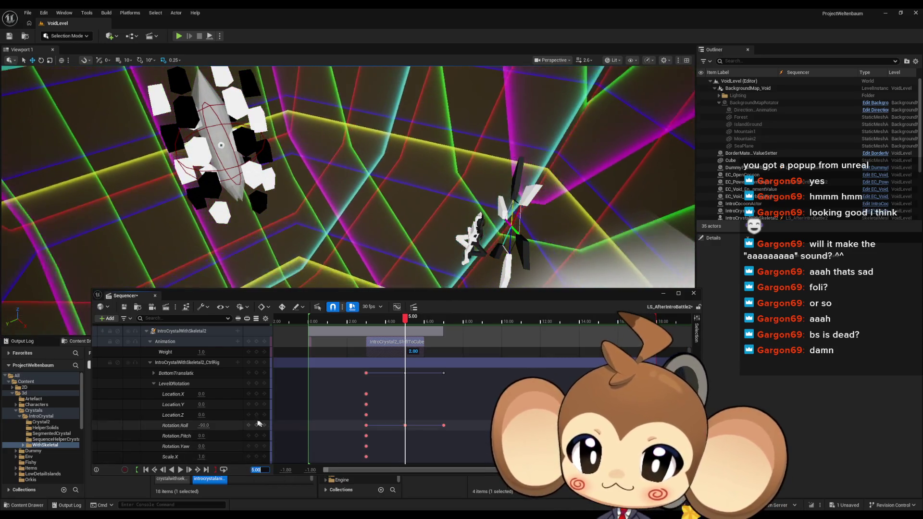
scroll(231, 422, down, 1)
scroll(231, 426, down, 1)
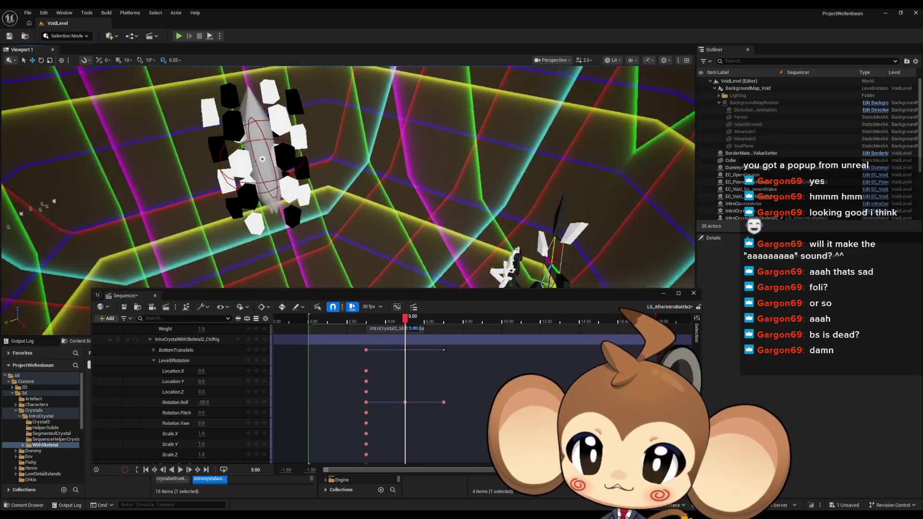
scroll(348, 176, up, 4)
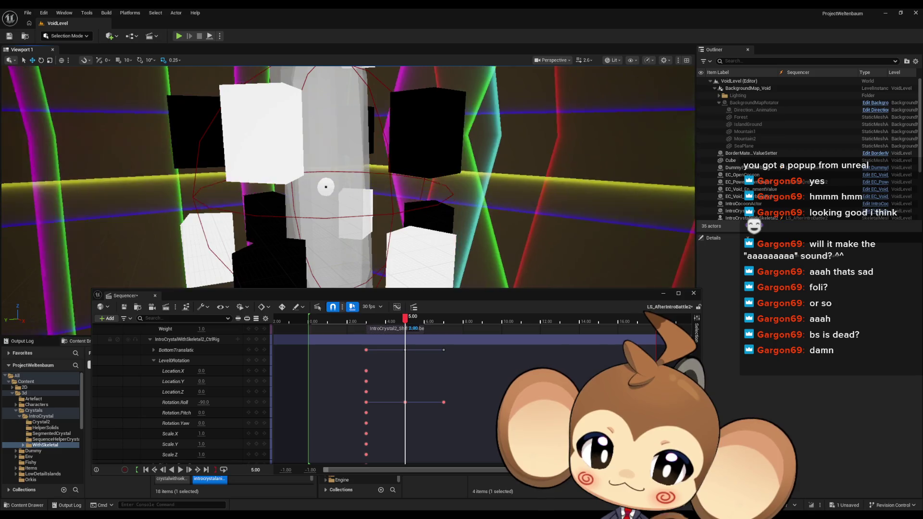
scroll(324, 201, down, 3)
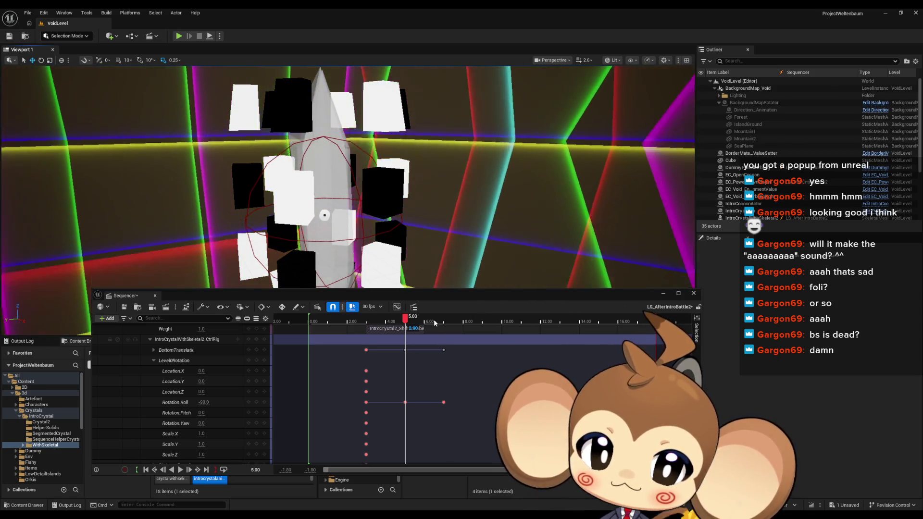
Collapse Level0Rotation, then expand and collapse DistanceFromCenter to review its channels
click(154, 360)
scroll(154, 363, up, 2)
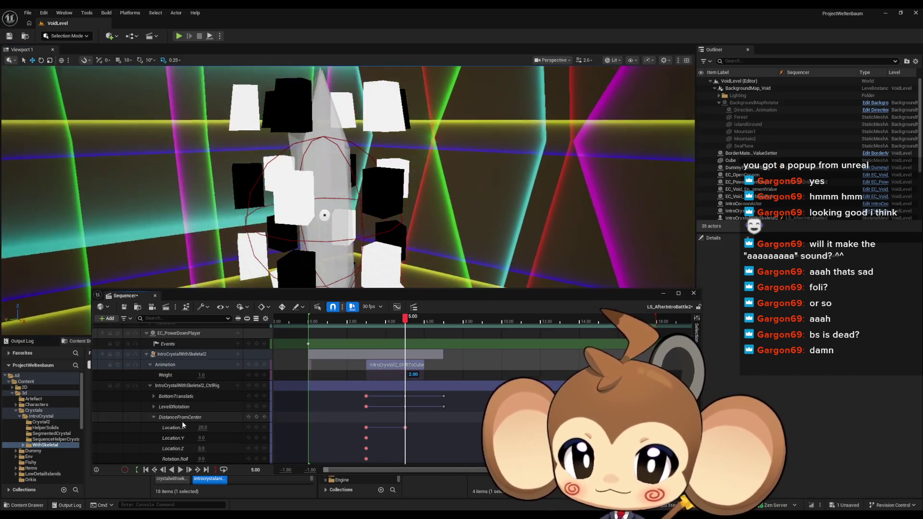
click(153, 417)
scroll(190, 420, down, 2)
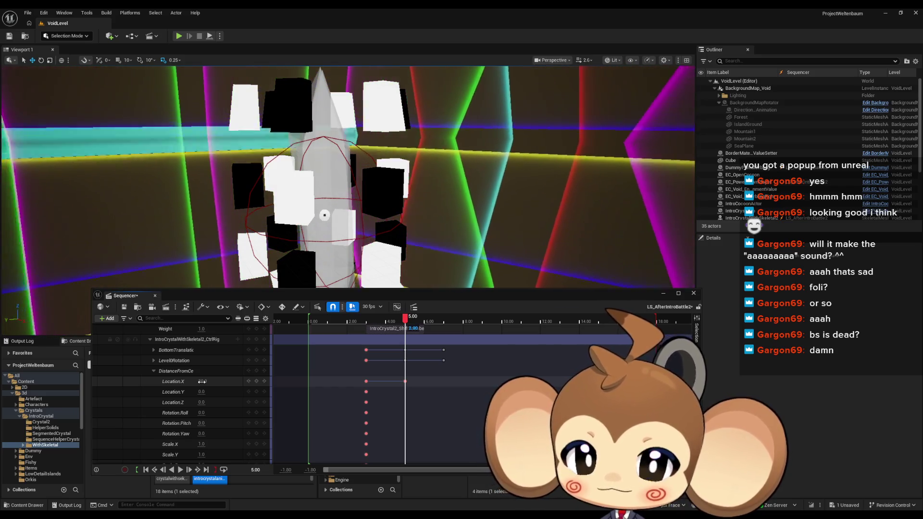
click(154, 371)
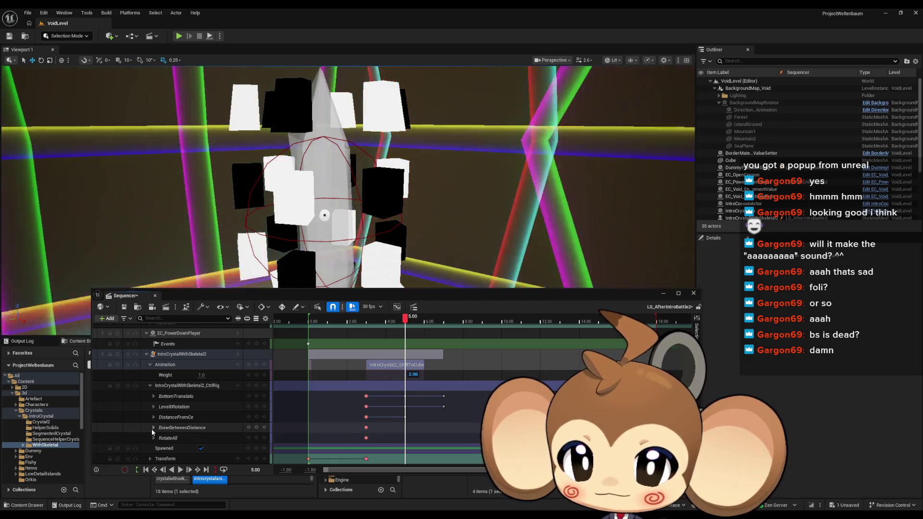
Expand the BoneBetweenDistance channels and move the playhead to exactly 7.00 s
click(153, 428)
scroll(183, 422, down, 2)
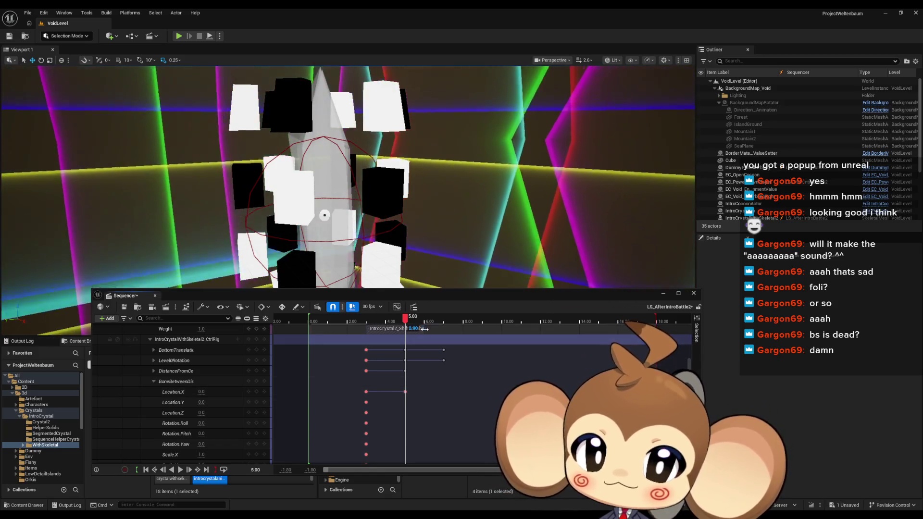
drag(414, 321, 444, 321)
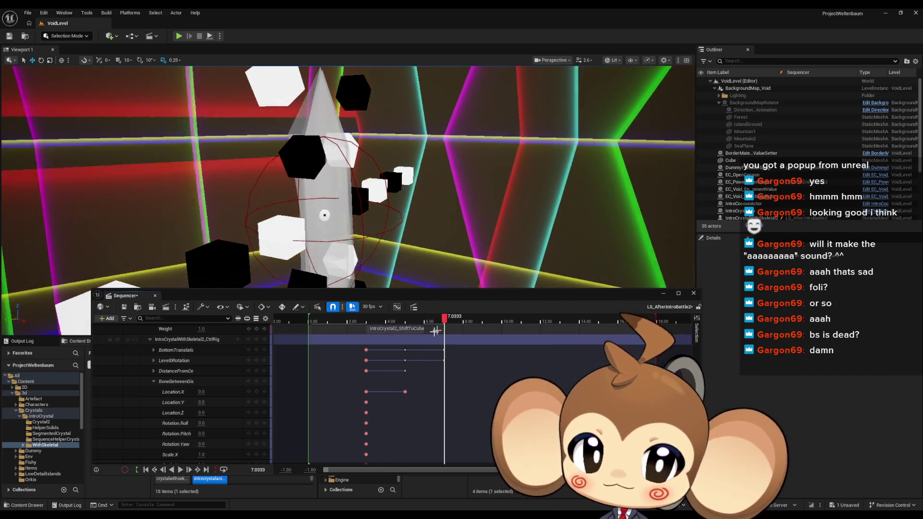
click(266, 474)
text(7)
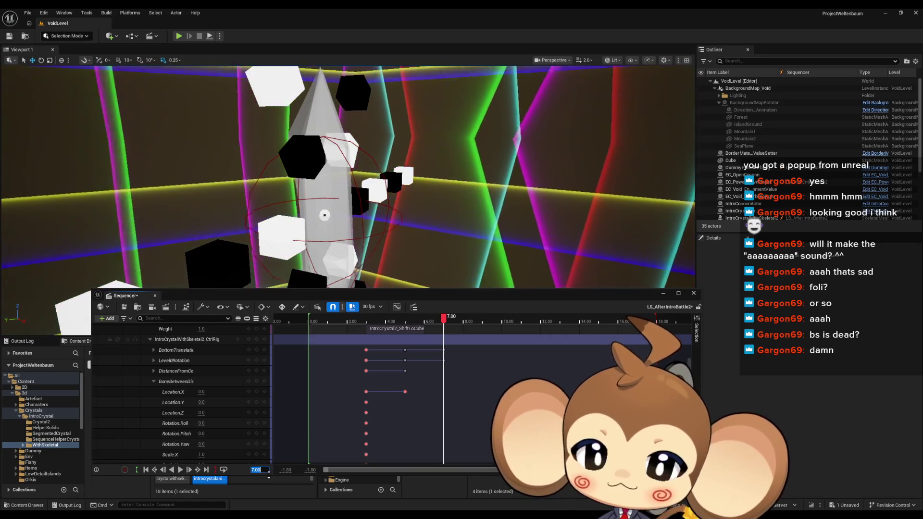
key(Return)
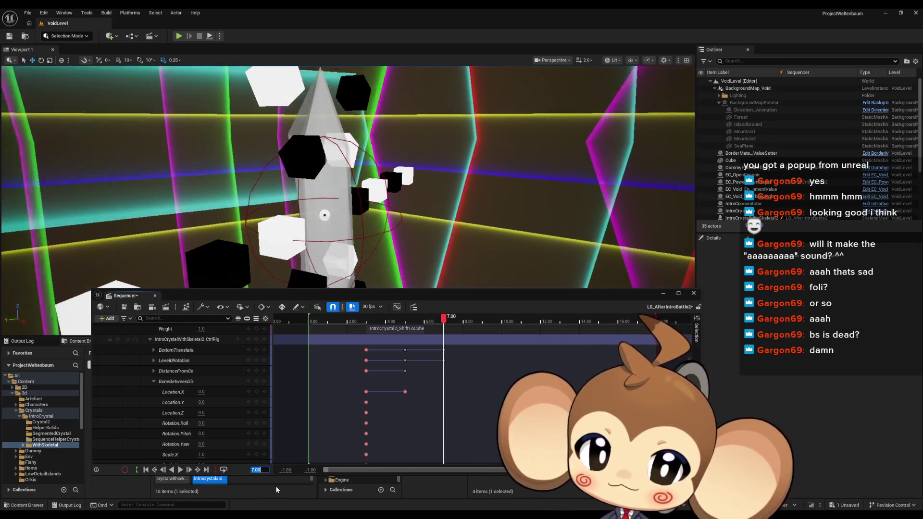
Key BoneBetweenDistance Location.X at -7.0 and fly the view close to the crystal
mouse_move(202, 391)
mouse_down()
mouse_move(185, 392)
mouse_move(193, 391)
mouse_up()
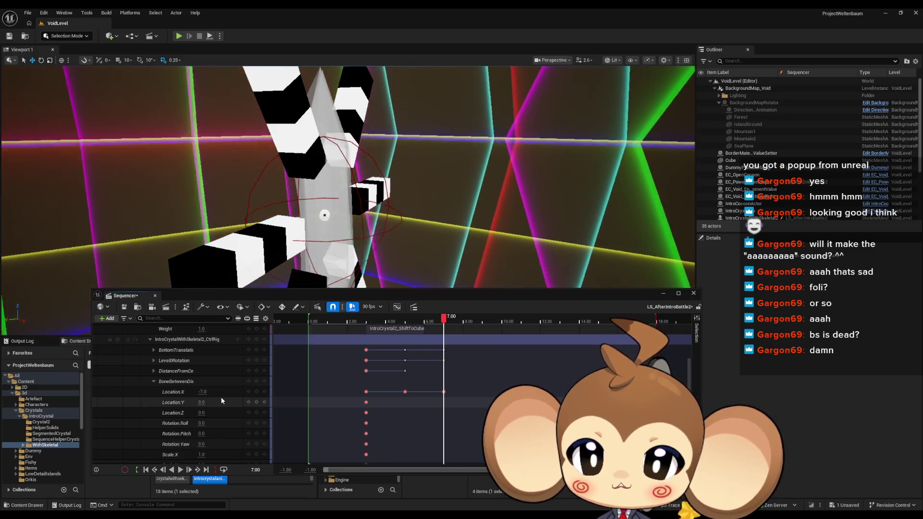
mouse_move(406, 249)
mouse_down()
mouse_move(408, 239)
mouse_move(379, 244)
mouse_up()
scroll(388, 242, down, 10)
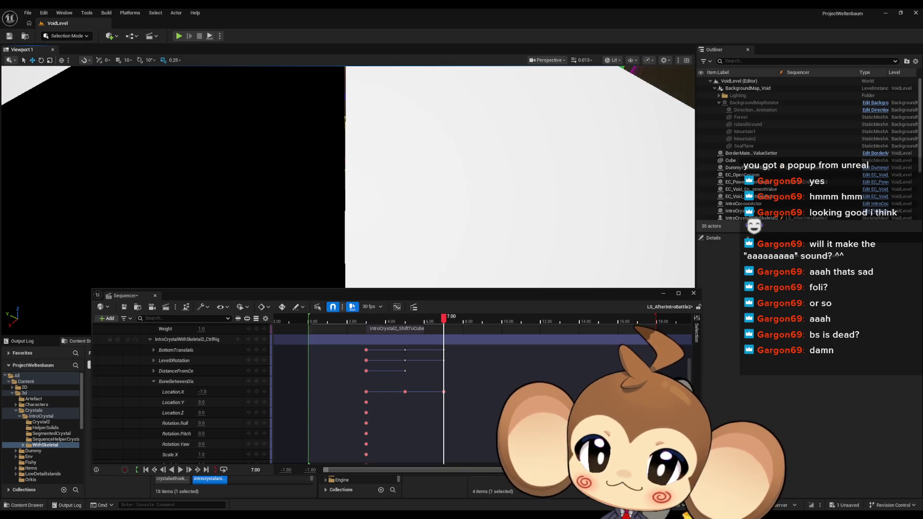
Fine-tune the BoneBetweenDistance Location.X key between -7.01 and -7.05, settling on -7.04
click(202, 392)
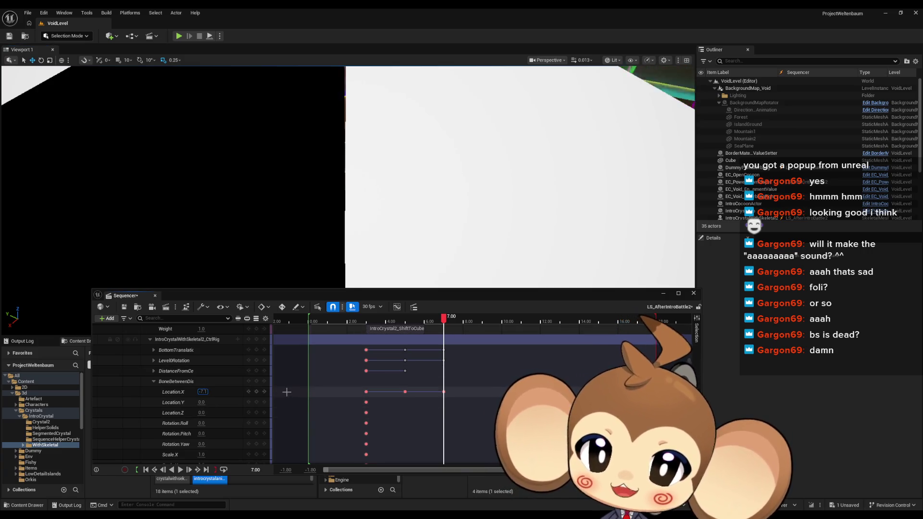
key(Return)
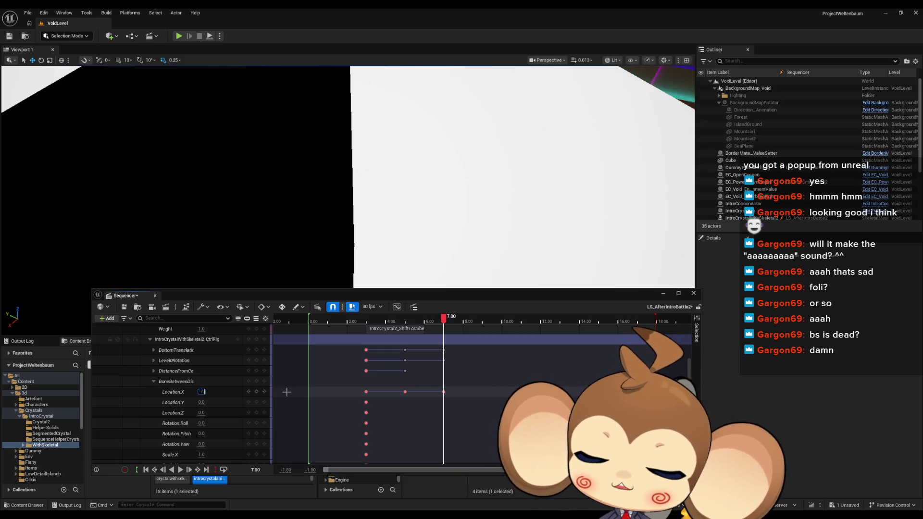
text(5)
key(Return)
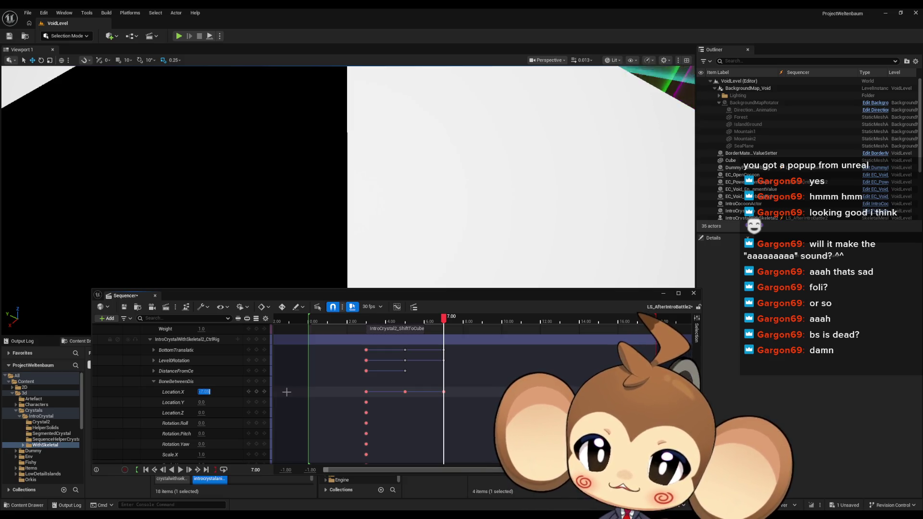
text(4)
key(Return)
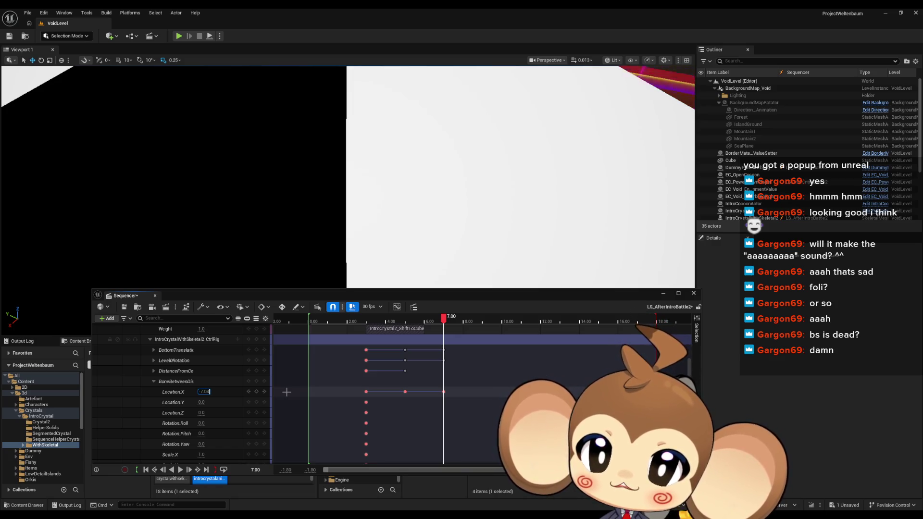
key(Return)
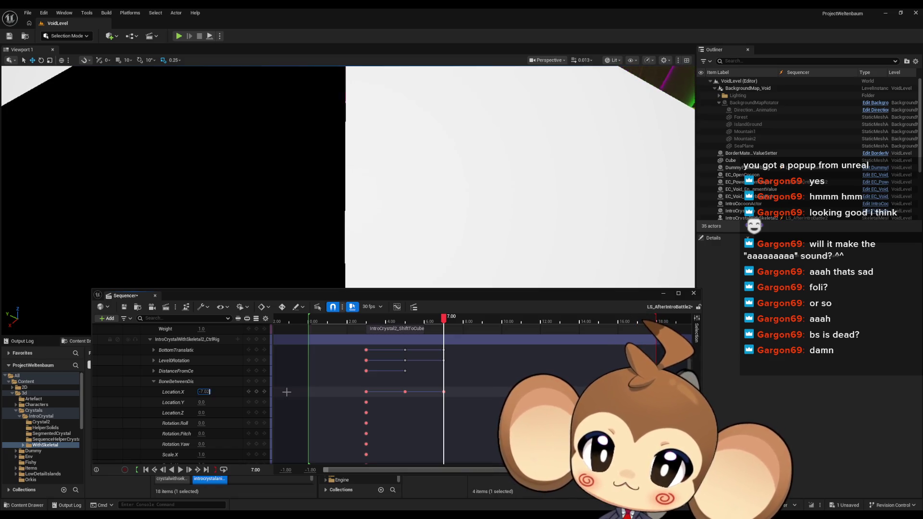
key(Return)
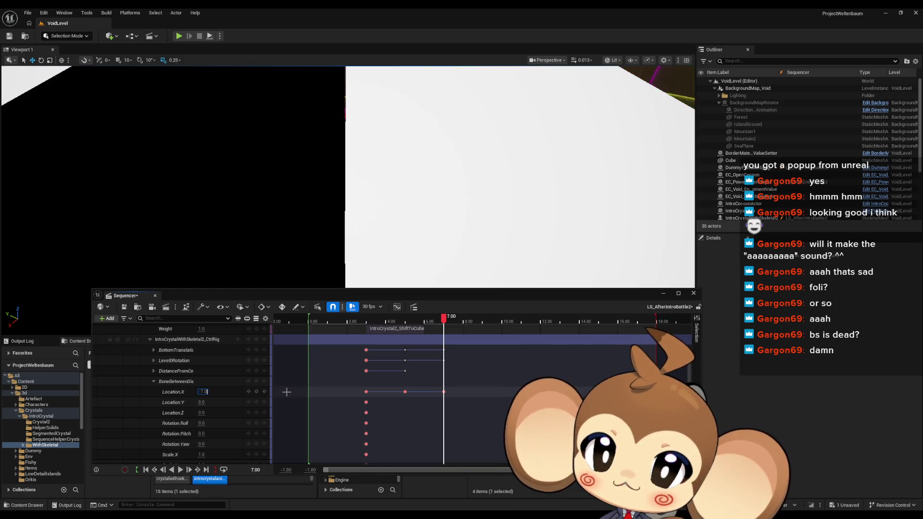
key(Return)
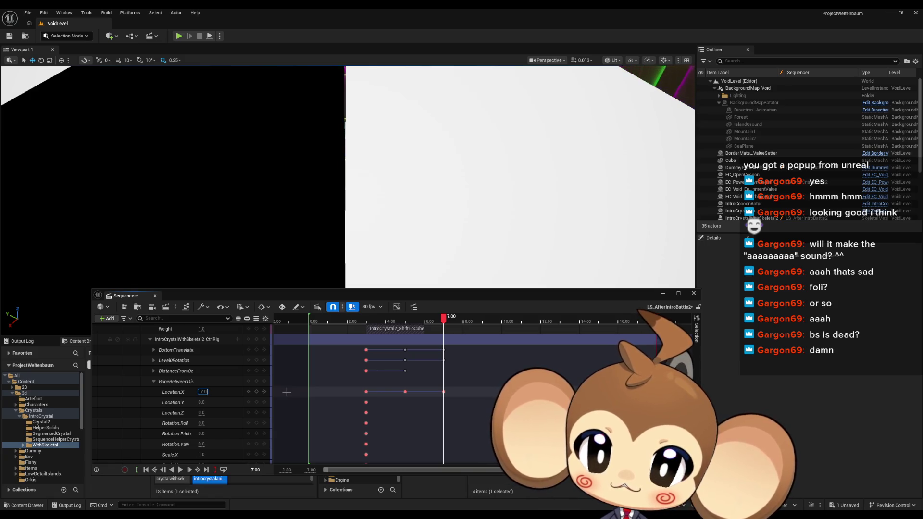
key(Return)
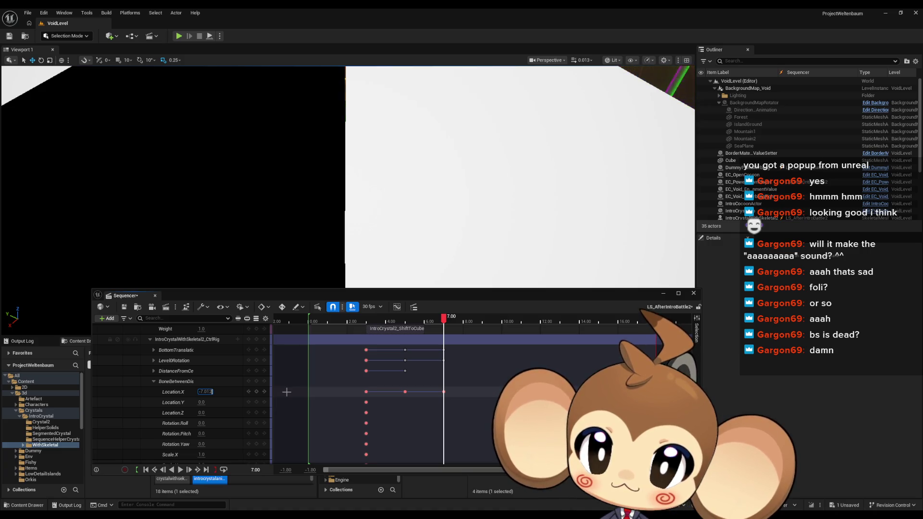
key(Return)
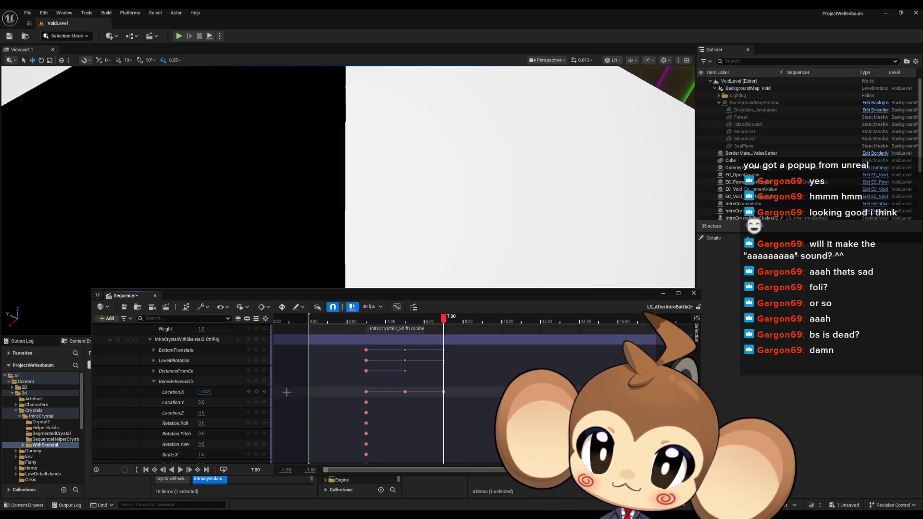
key(Return)
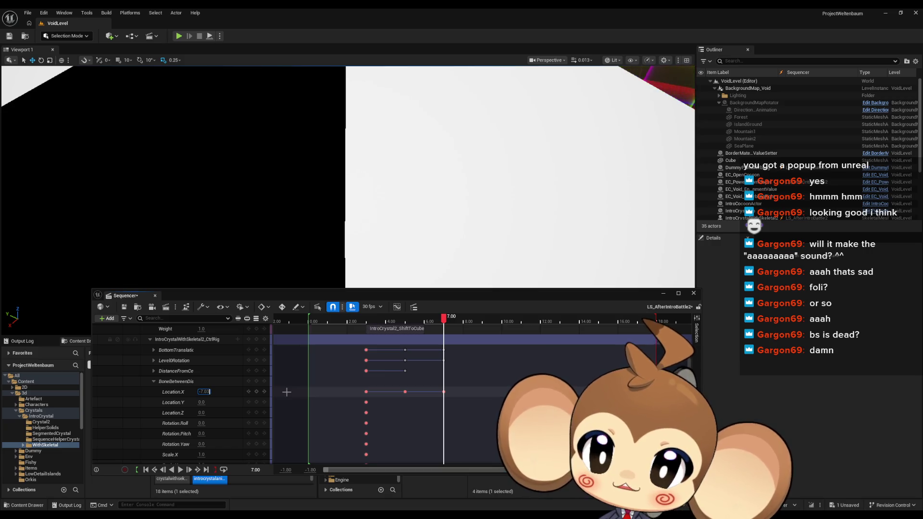
key(Return)
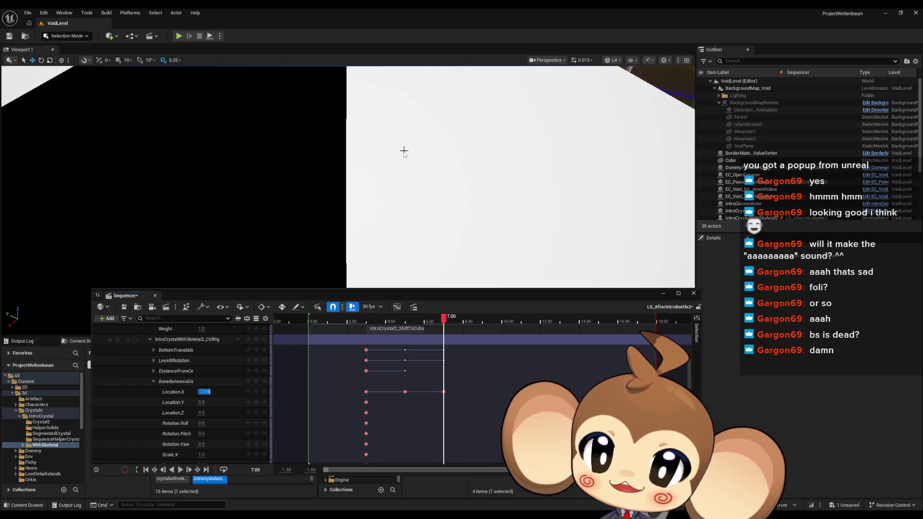
Fly the viewport camera back to the crystal and collapse the BoneBetweenDistance channels
mouse_move(404, 150)
mouse_down()
mouse_move(403, 128)
mouse_move(332, 121)
mouse_up()
scroll(354, 120, up, 3)
scroll(344, 120, up, 3)
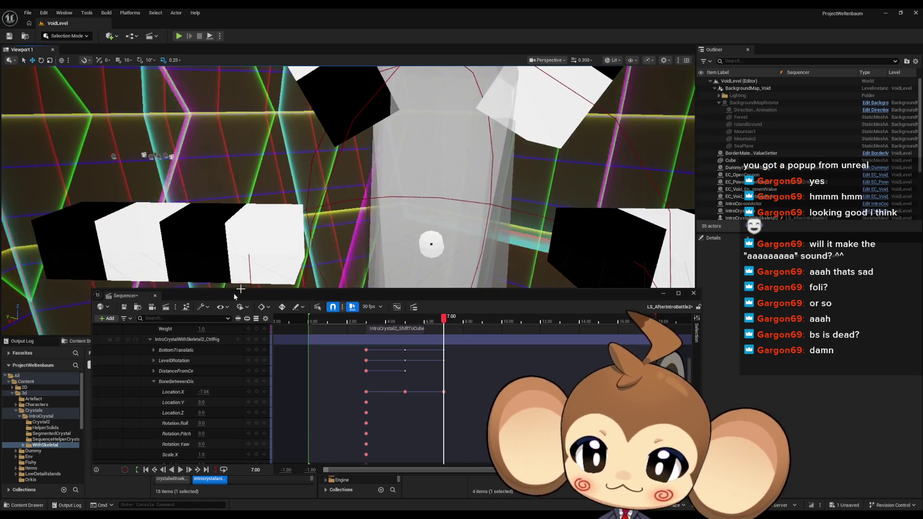
click(154, 381)
scroll(157, 386, up, 2)
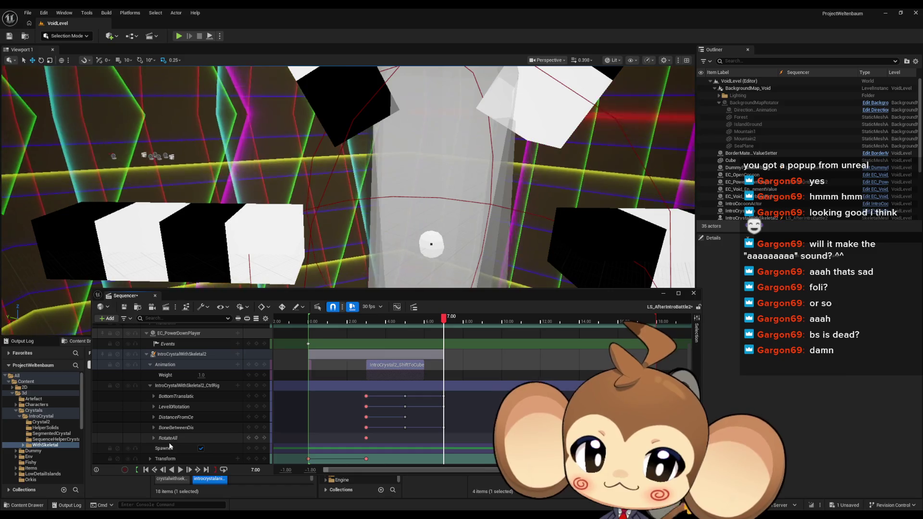
Expand DistanceFromCenter and key its Location.X at 8.0 at 7.00 s
click(154, 417)
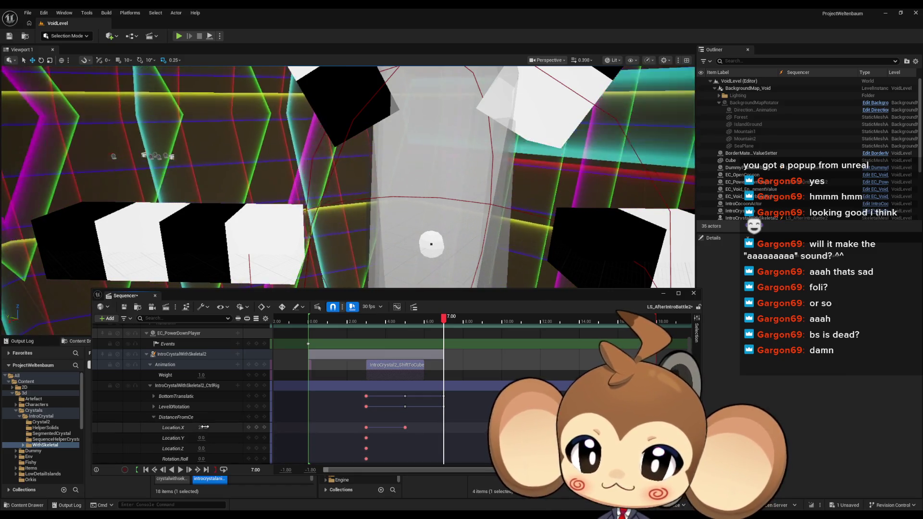
drag(203, 426, 235, 426)
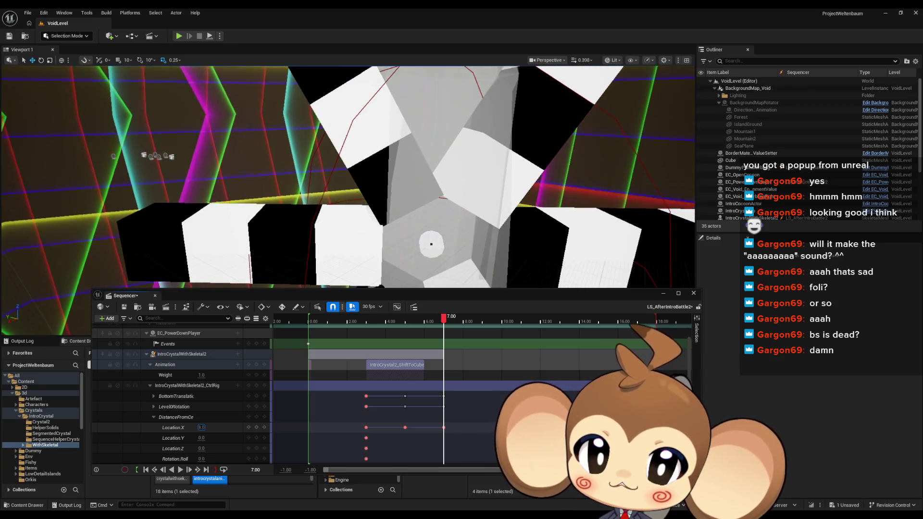
text(8)
key(Return)
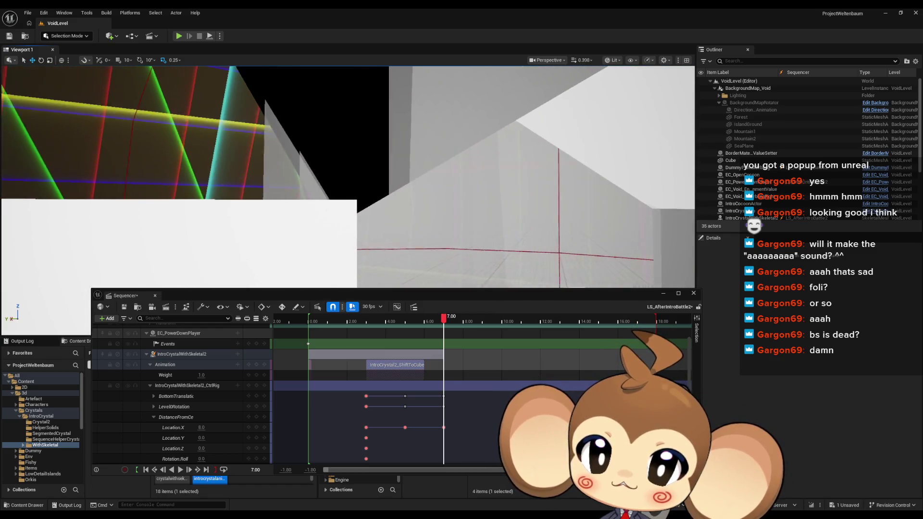
Retype the DistanceFromCenter Location.X key as 8.34
click(234, 422)
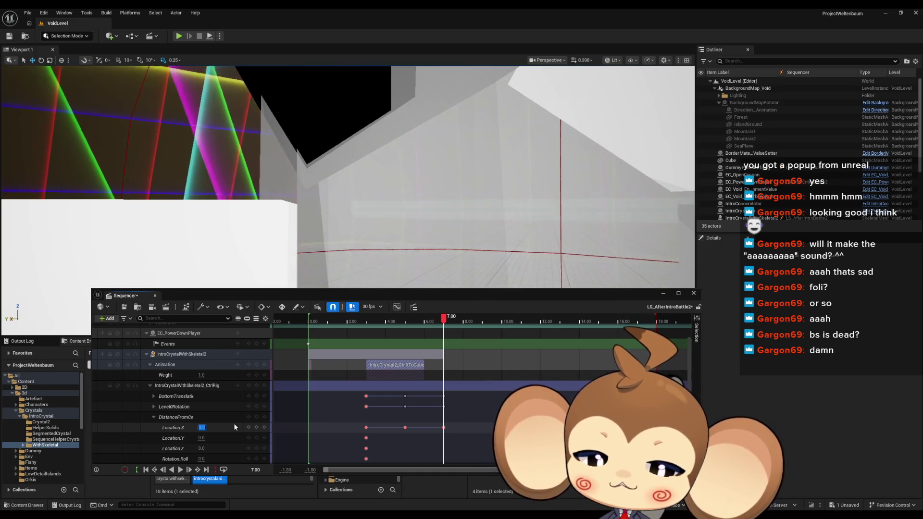
text(8)
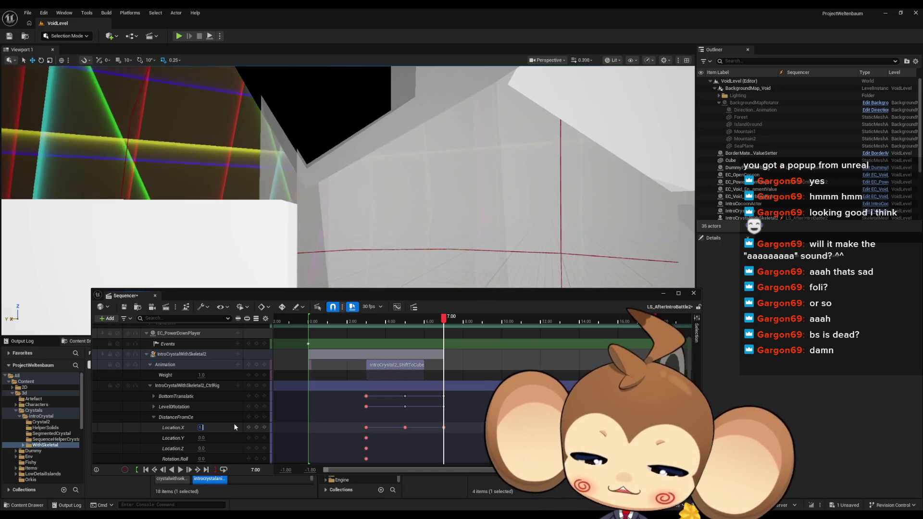
text(.5)
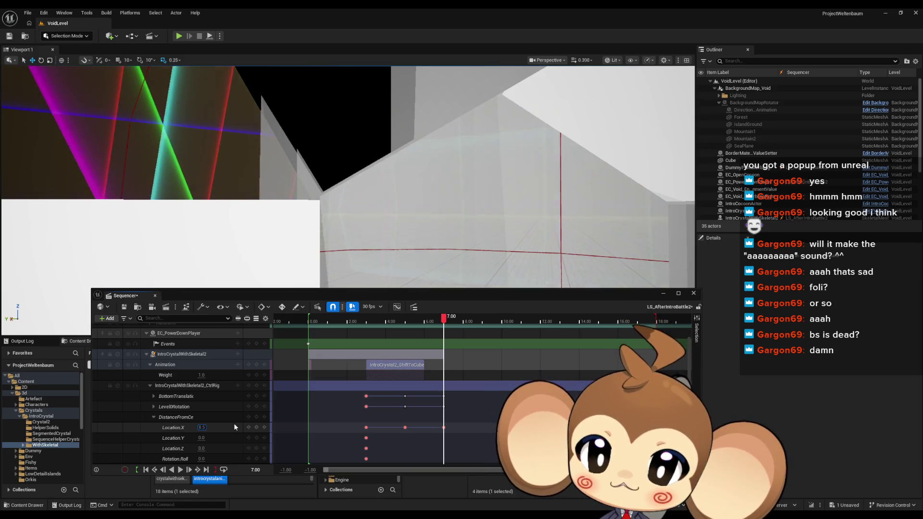
key(BackSpace)
key(BackSpace)
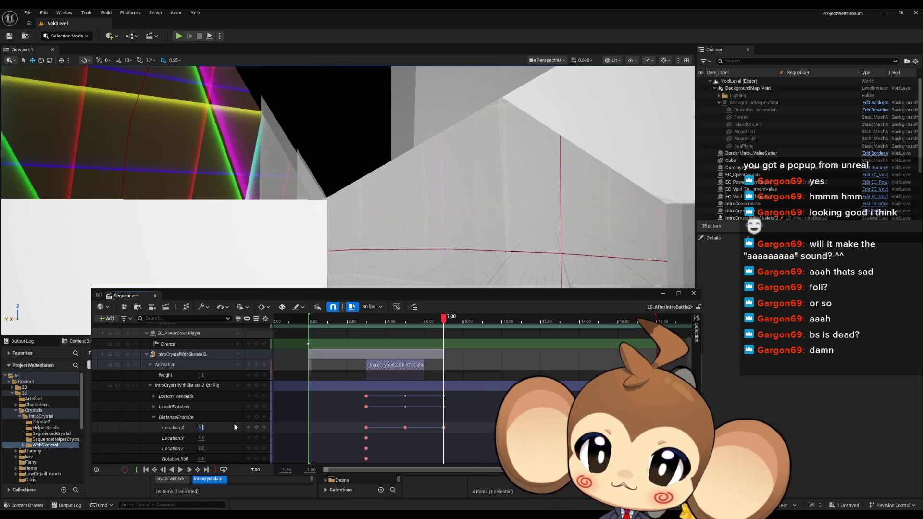
text(.3)
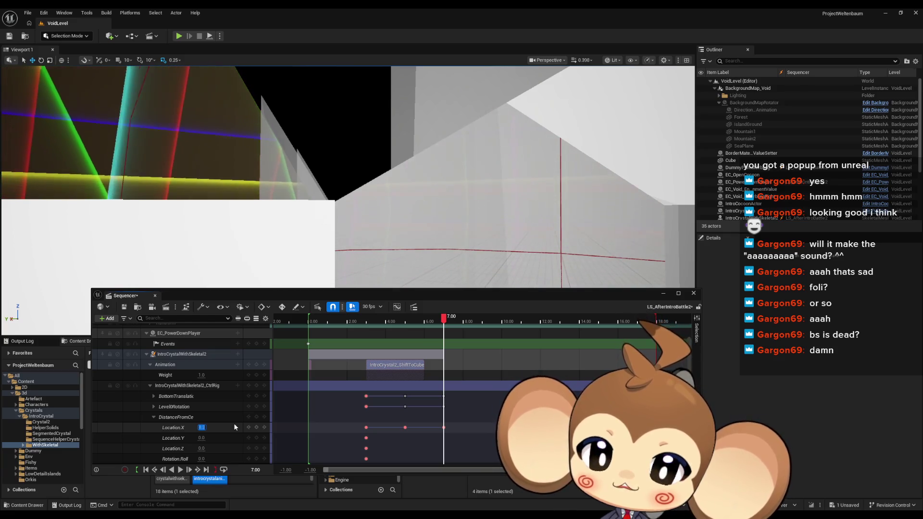
text(5)
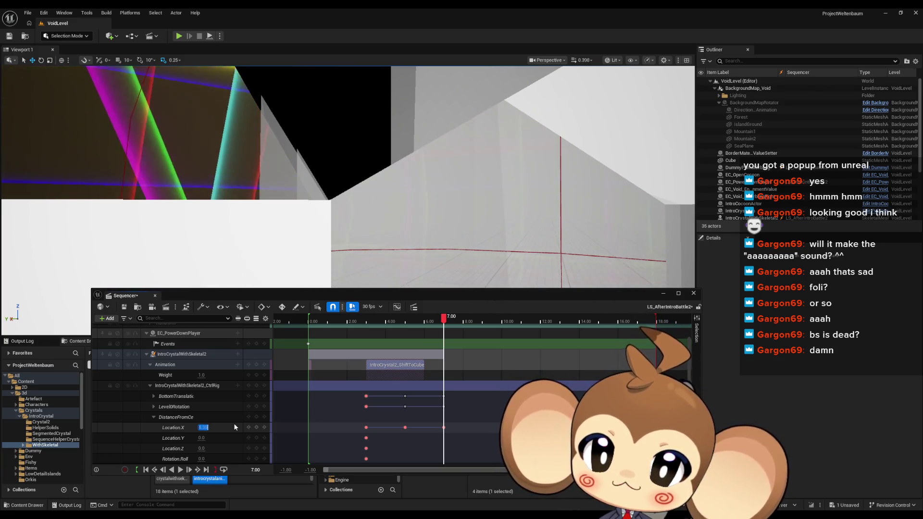
text(0.34)
key(Return)
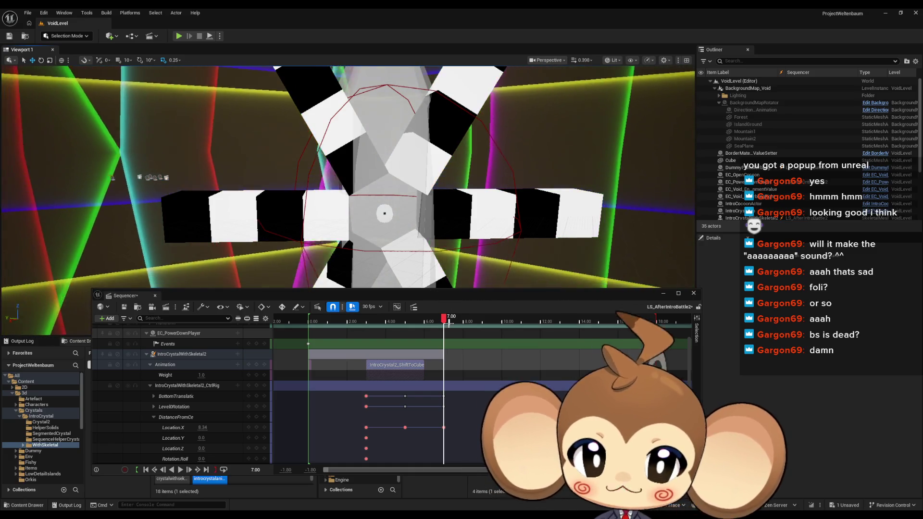
Rewind LS_AfterIntroBattle2 to the start and play it, pausing near 17.43 s
drag(449, 321, 301, 321)
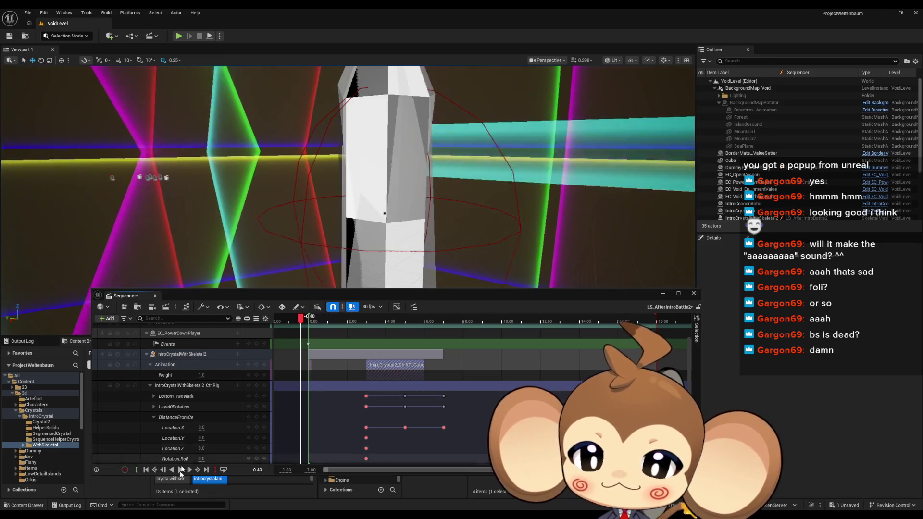
click(181, 469)
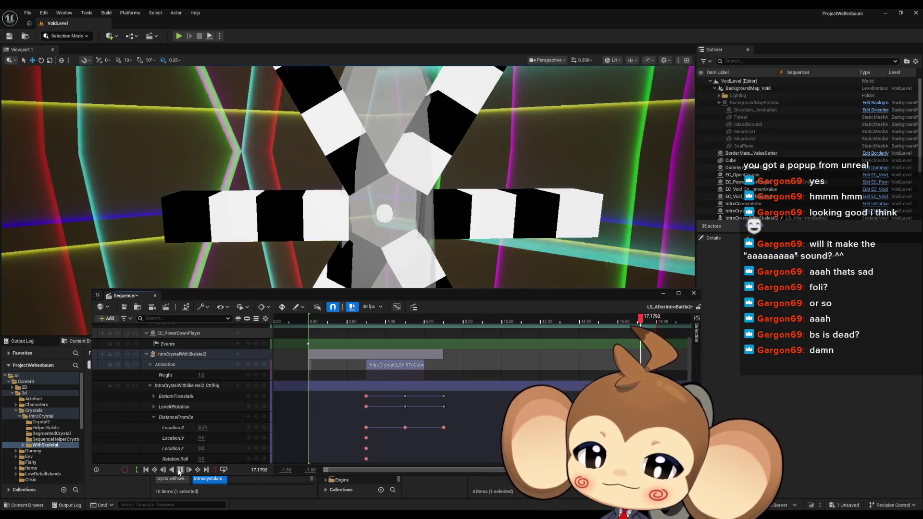
click(180, 470)
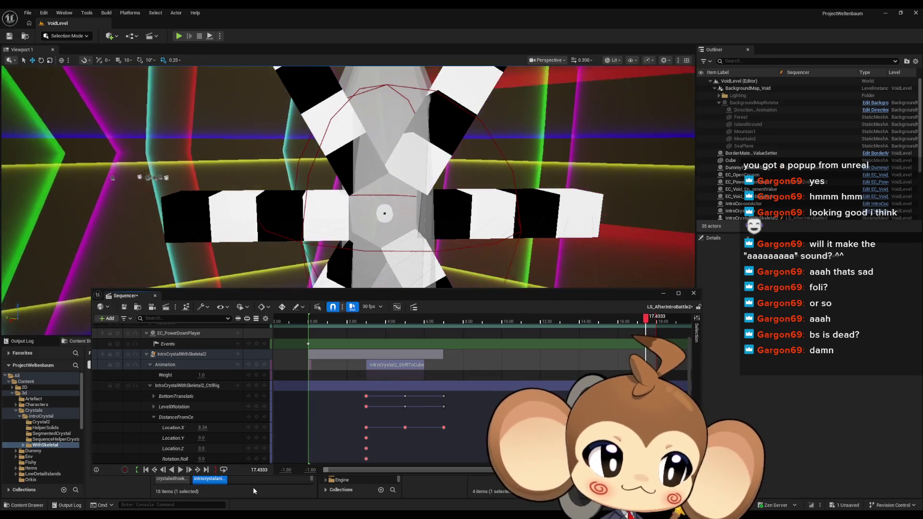
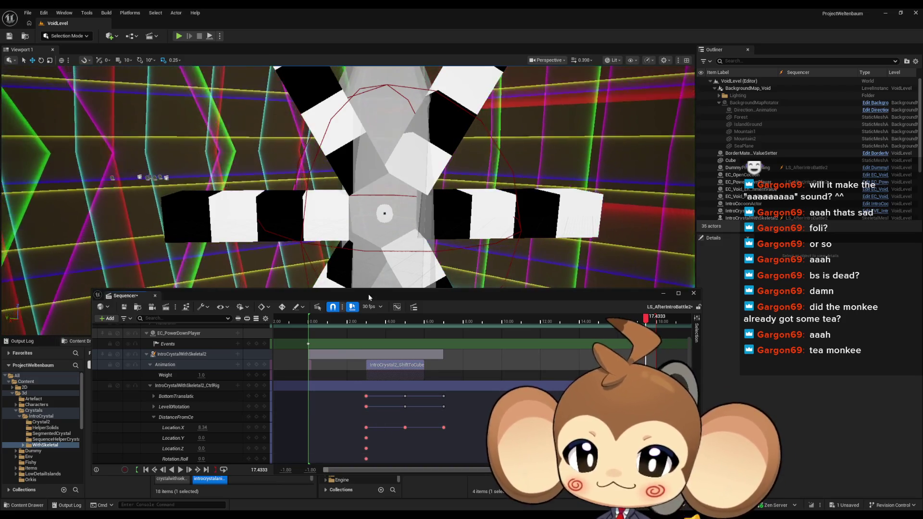
Raise the Sequencer panel and collapse the DistanceFromCenter control's channels
drag(368, 293, 379, 232)
scroll(374, 336, down, 2)
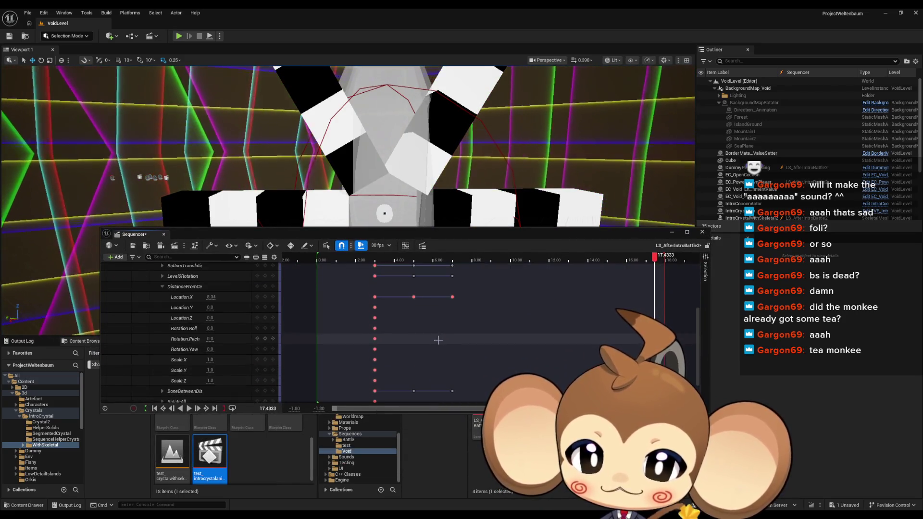
click(413, 343)
click(162, 332)
scroll(159, 331, up, 2)
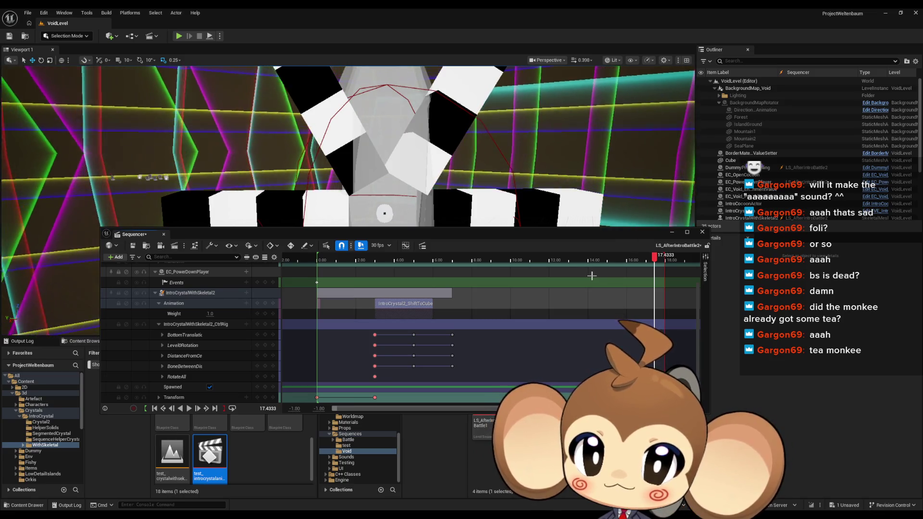
Trim the animation clip's start so IntroCrystal2_Default precedes ShiftToCube, previewing from about 7.33 s
mouse_move(654, 257)
mouse_down()
mouse_move(317, 264)
mouse_move(413, 264)
mouse_move(337, 264)
mouse_up()
mouse_move(318, 314)
mouse_down()
mouse_move(326, 314)
mouse_move(319, 315)
mouse_up()
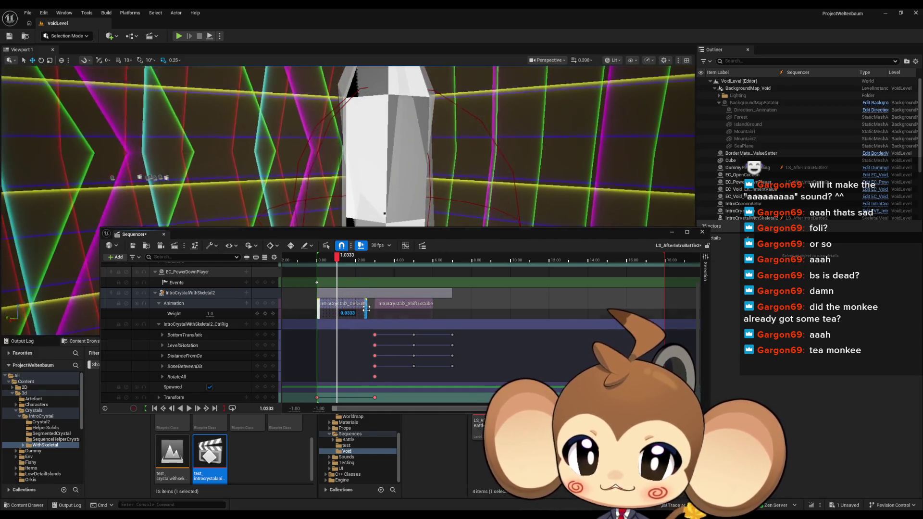
mouse_move(338, 261)
mouse_down()
mouse_move(315, 263)
mouse_move(462, 264)
mouse_move(371, 266)
mouse_up()
right_click(380, 308)
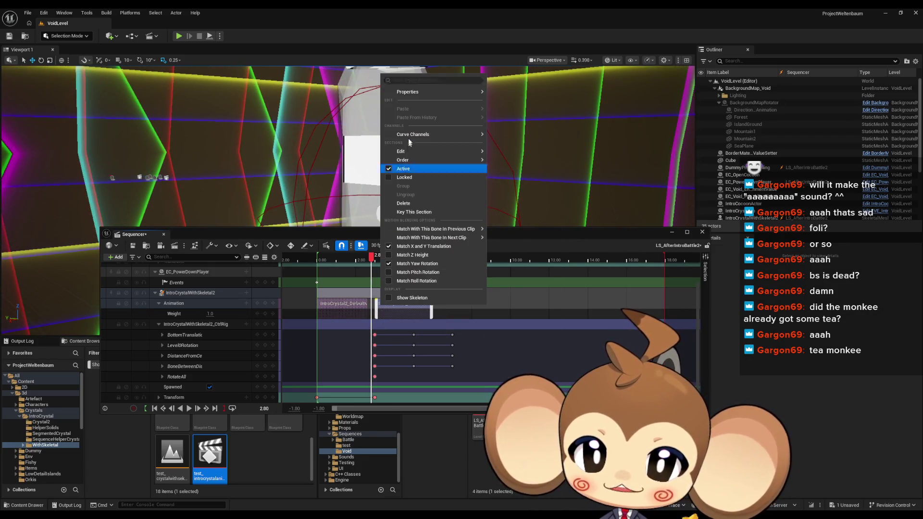
mouse_move(411, 92)
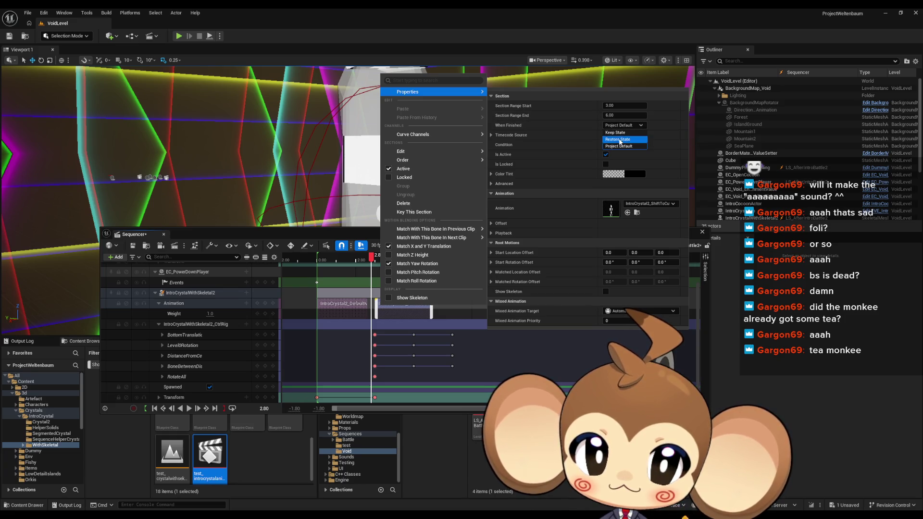
mouse_move(432, 237)
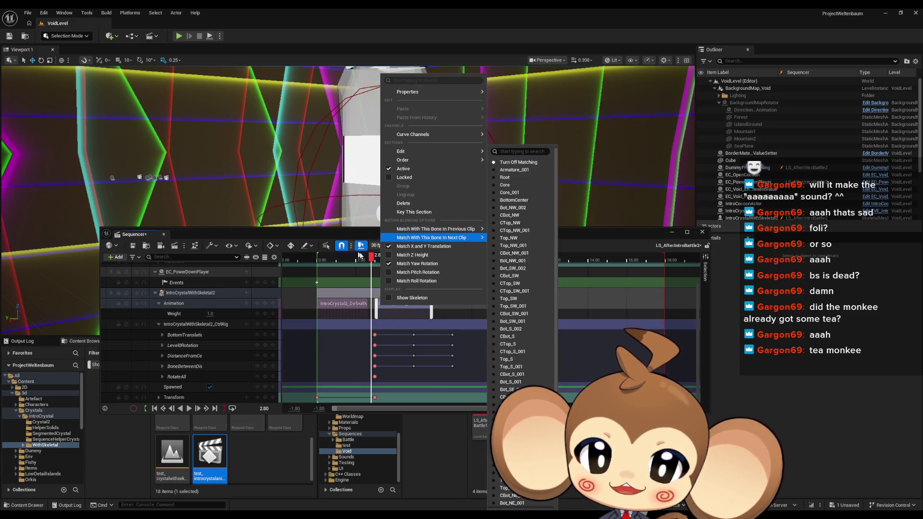
click(373, 259)
mouse_move(373, 259)
mouse_down()
mouse_move(459, 261)
mouse_move(374, 259)
mouse_move(437, 261)
mouse_up()
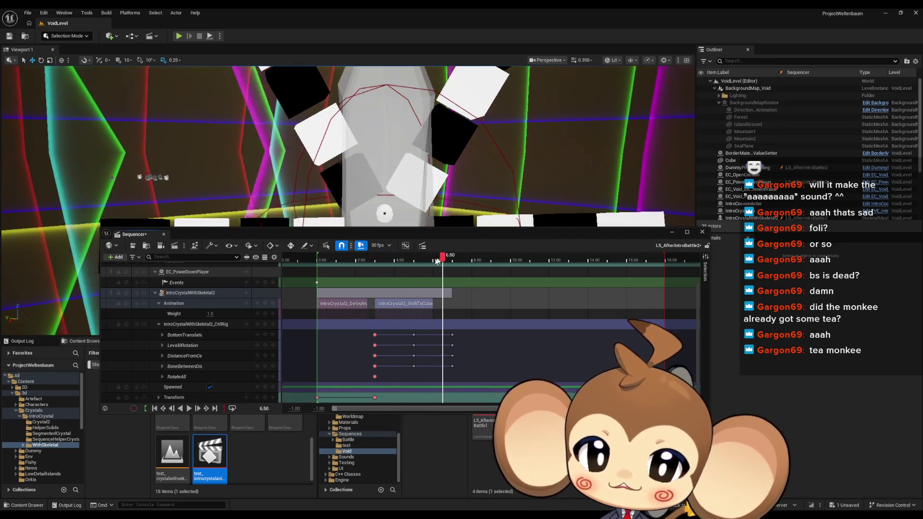
Shorten IntroCrystal2_Default by about 2 seconds and scrub around 6.5 s to check the timing
drag(368, 304, 324, 304)
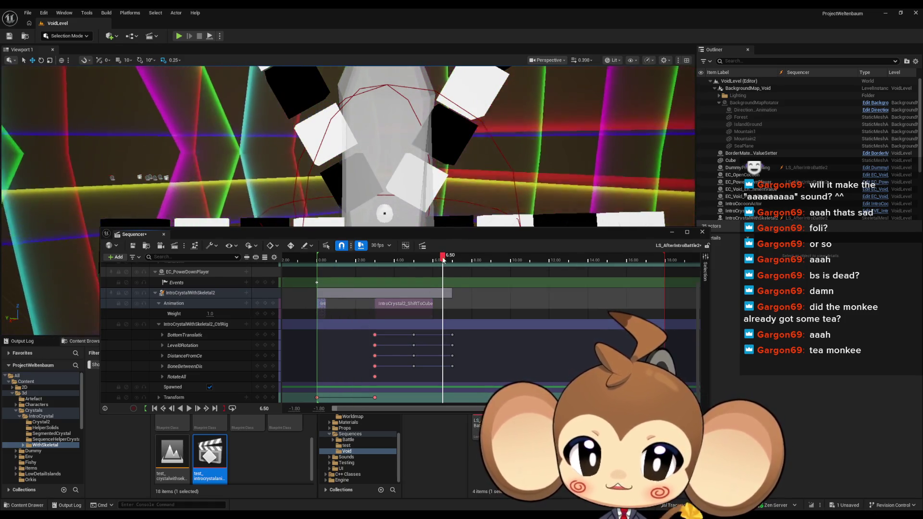
mouse_move(442, 260)
mouse_down()
mouse_move(321, 267)
mouse_move(461, 272)
mouse_up()
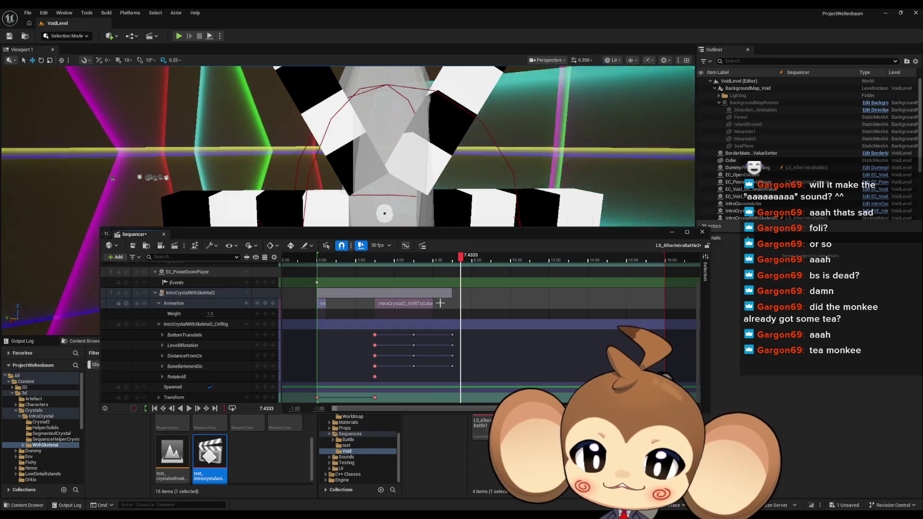
click(439, 262)
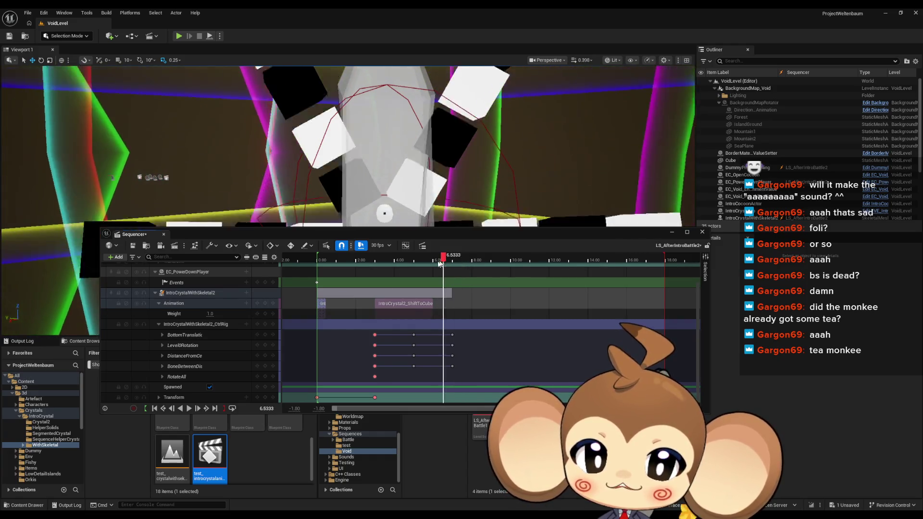
mouse_move(438, 261)
mouse_down()
mouse_move(495, 262)
mouse_move(373, 262)
mouse_move(468, 262)
mouse_move(388, 264)
mouse_move(447, 262)
mouse_up()
right_click(402, 307)
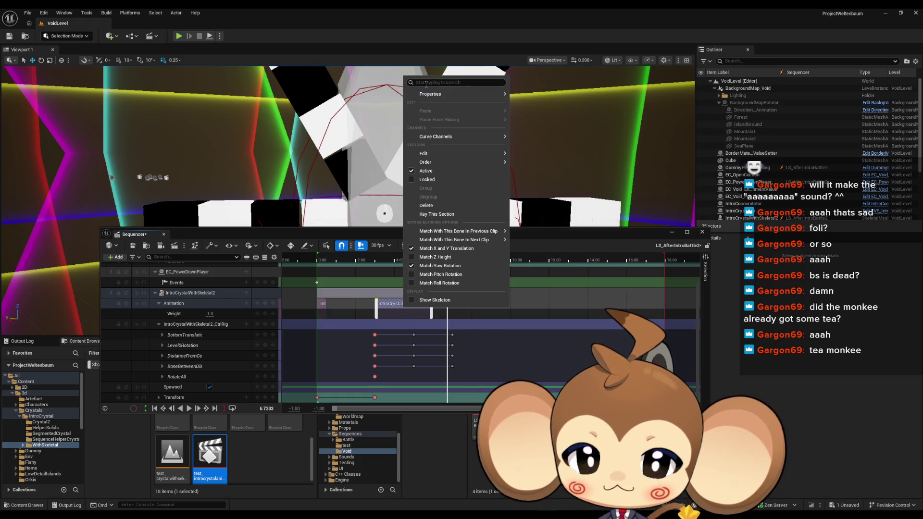
Dismiss the ShiftToCube clip options, check the pose near 5.5 s, and dock Sequencer at the bottom
click(510, 323)
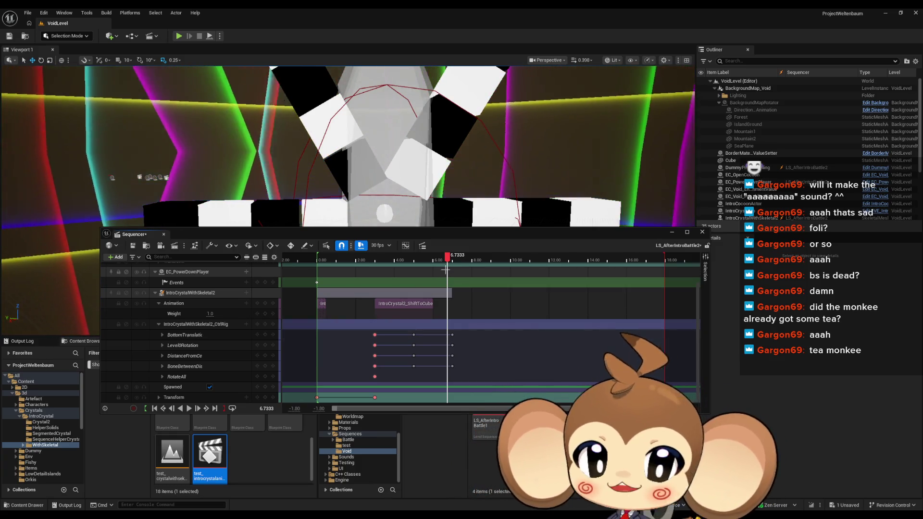
mouse_move(447, 261)
mouse_down()
mouse_move(301, 266)
mouse_move(417, 269)
mouse_up()
mouse_move(429, 268)
mouse_down()
mouse_move(517, 268)
mouse_move(364, 269)
mouse_up()
mouse_move(393, 234)
mouse_down()
mouse_move(375, 299)
mouse_move(338, 336)
mouse_up()
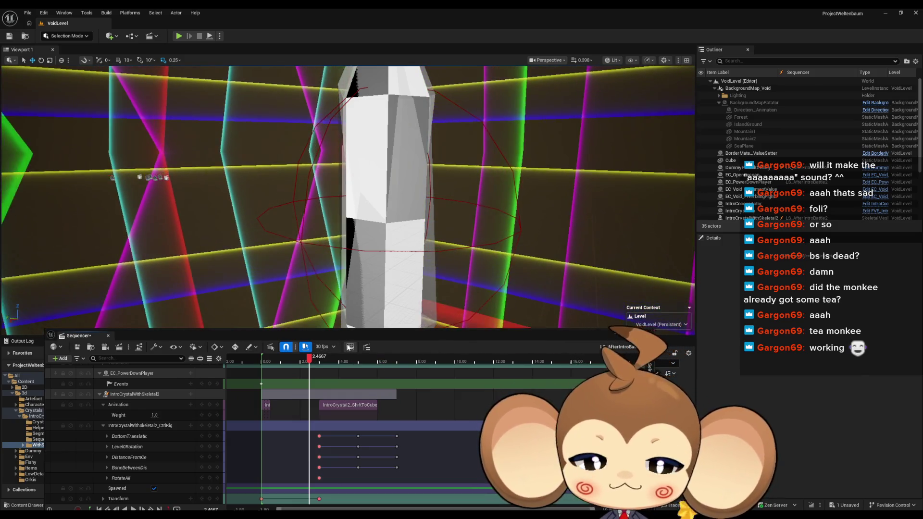
Show IntroCrystalWithSkeletal2's control rig controls in the curve editor and play from 0.00
click(349, 347)
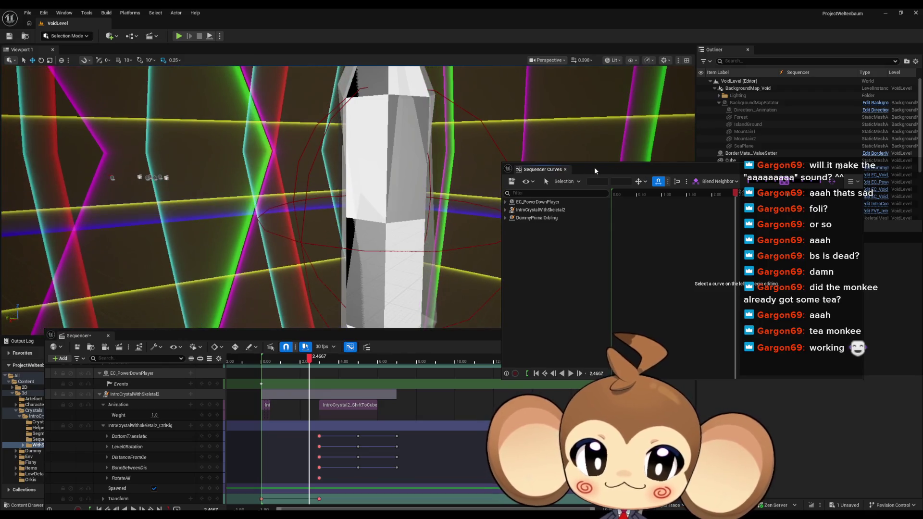
drag(594, 166, 621, 224)
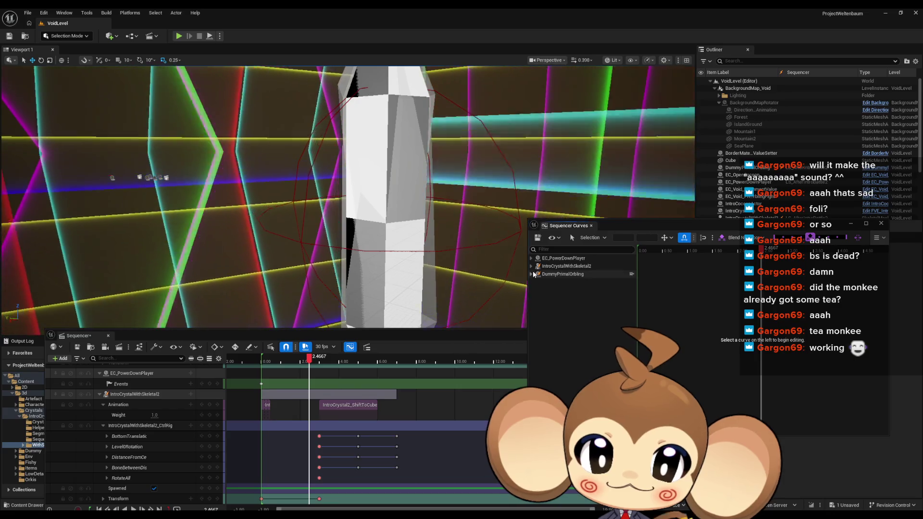
click(531, 267)
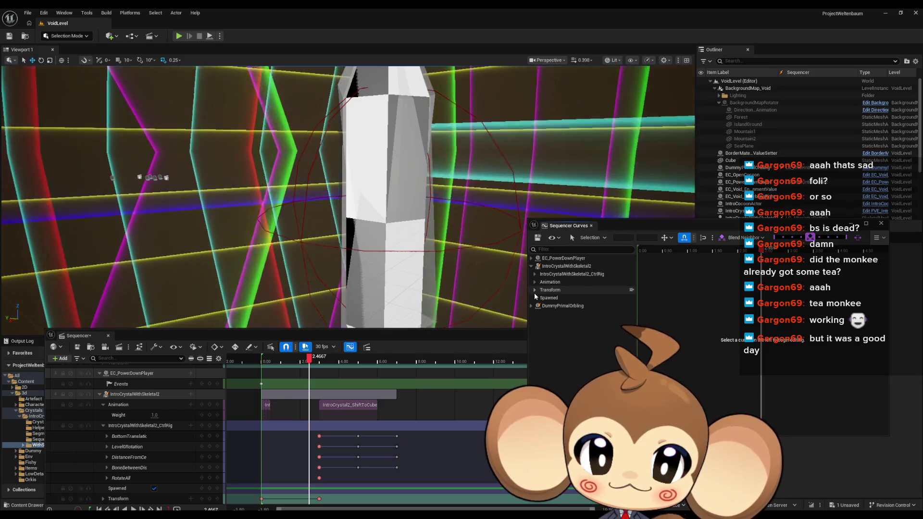
click(535, 274)
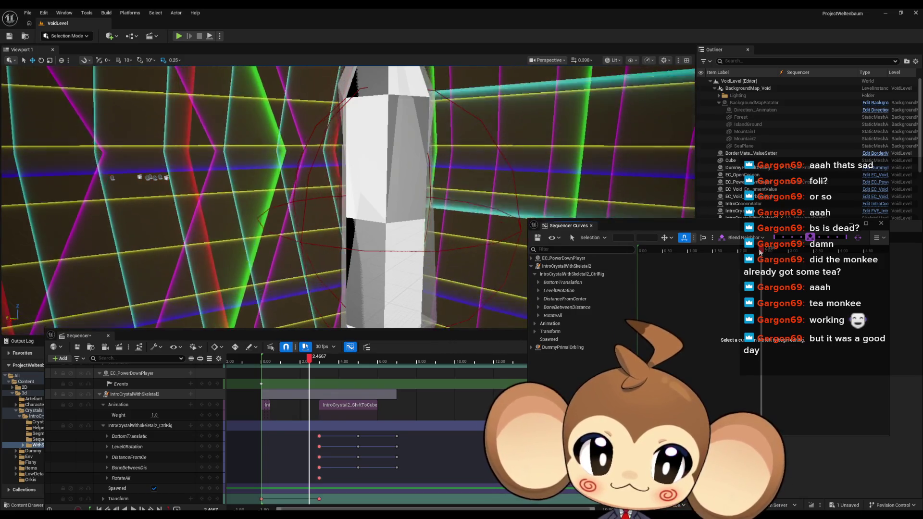
click(639, 250)
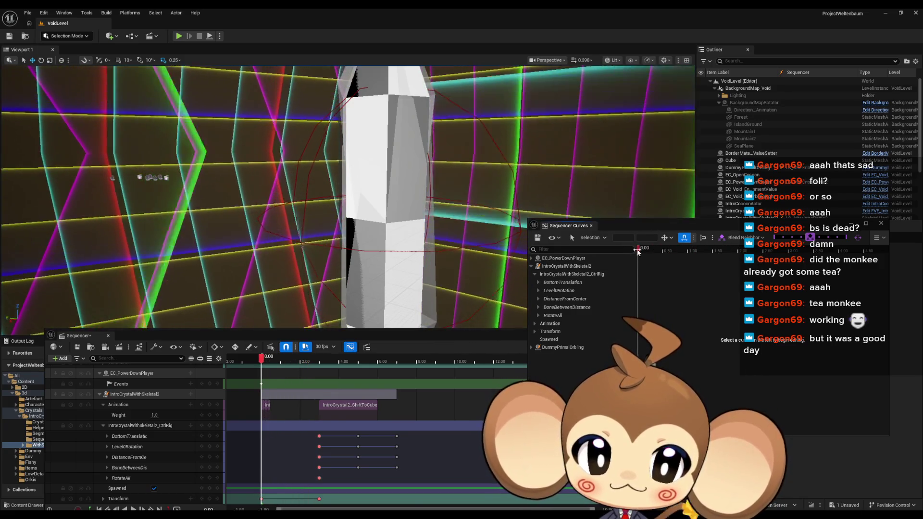
key(space)
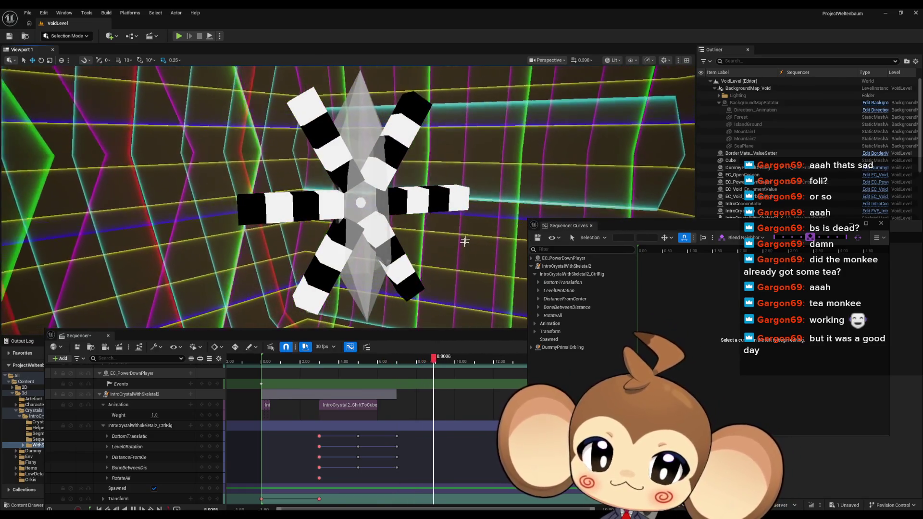
mouse_move(432, 360)
mouse_down()
mouse_move(309, 358)
mouse_move(387, 356)
mouse_move(320, 354)
mouse_up()
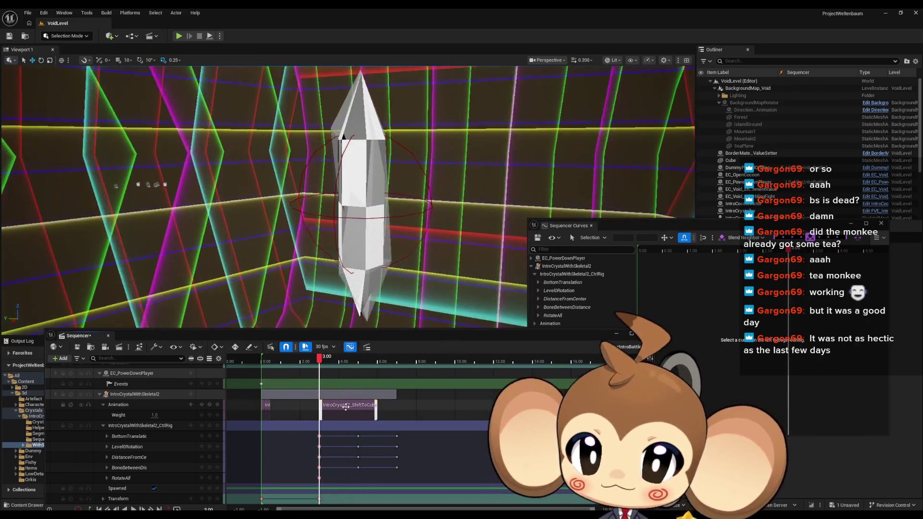
Expand the BottomTranslation channels and set the playhead to about 3.43 seconds
click(319, 436)
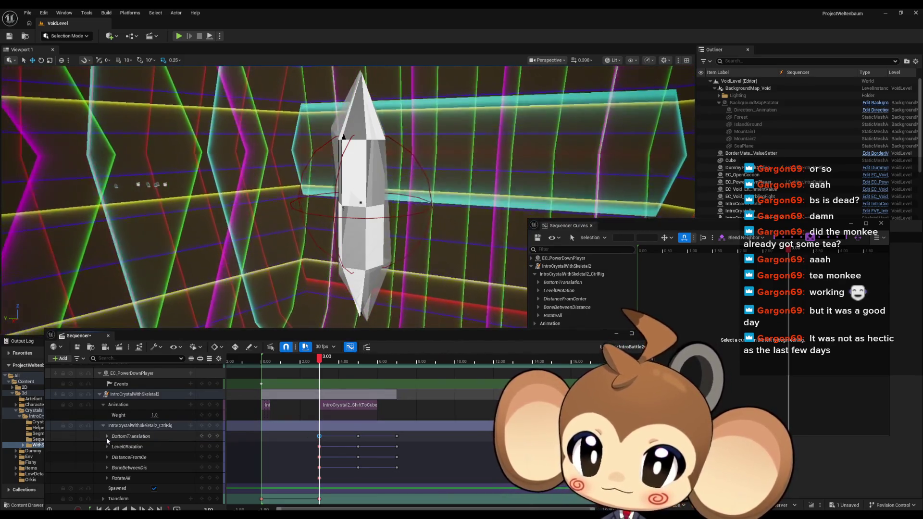
click(106, 436)
scroll(110, 438, down, 2)
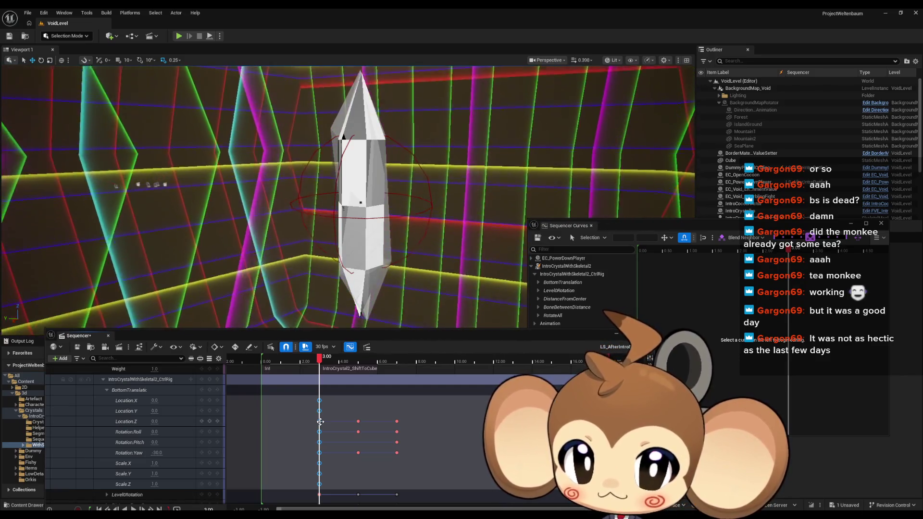
mouse_move(320, 360)
mouse_down()
mouse_move(414, 363)
mouse_move(320, 356)
mouse_up()
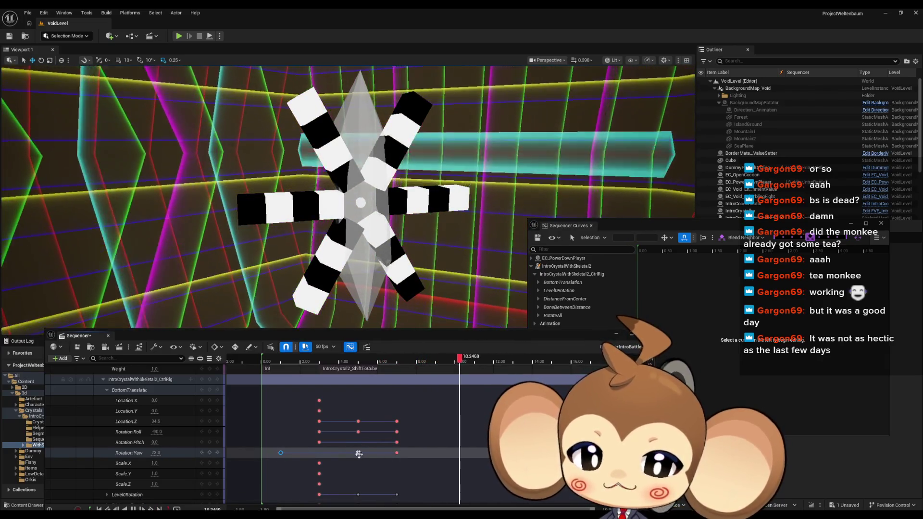
Scrub back to about 5 s, place the curve editor over the viewport, and expand BottomTranslation there
mouse_move(418, 362)
mouse_down()
mouse_move(353, 375)
mouse_move(364, 375)
mouse_up()
mouse_move(385, 374)
mouse_down()
mouse_move(402, 373)
mouse_move(358, 373)
mouse_up()
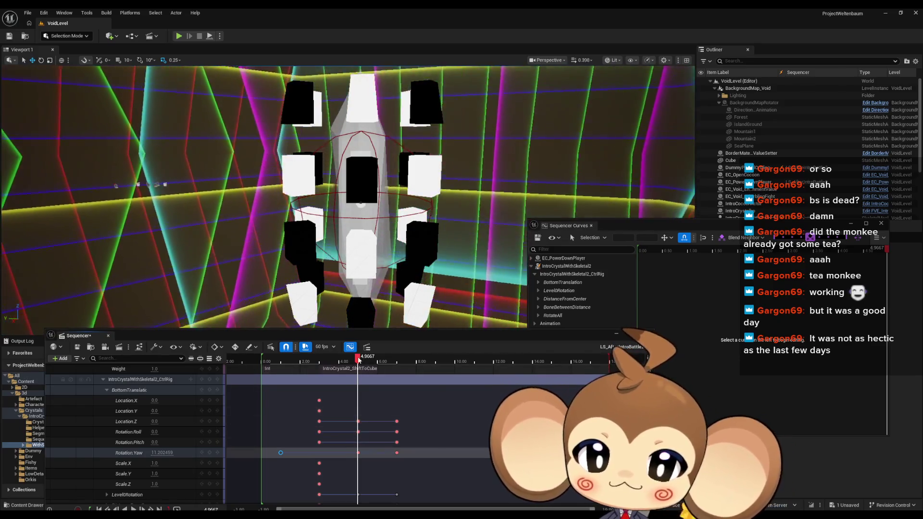
click(359, 360)
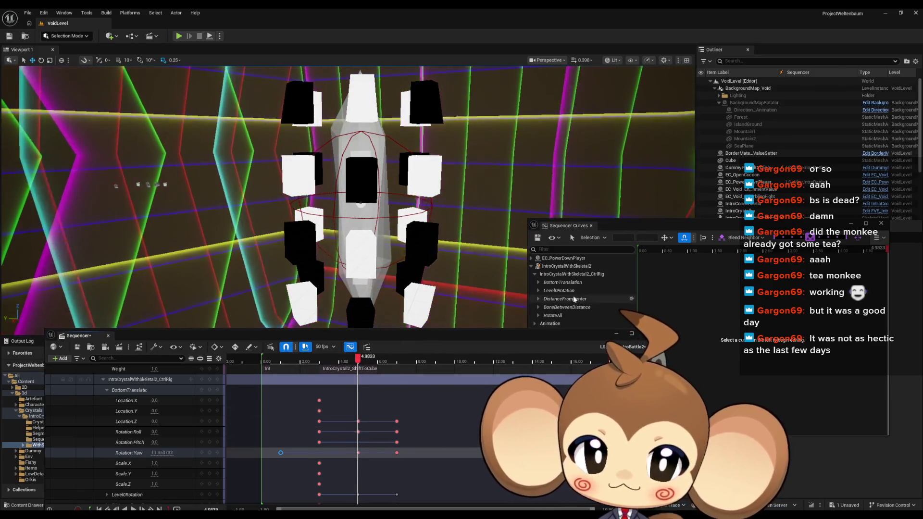
click(655, 223)
mouse_move(656, 223)
mouse_down()
mouse_move(684, 188)
mouse_move(690, 150)
mouse_move(668, 133)
mouse_up()
click(552, 192)
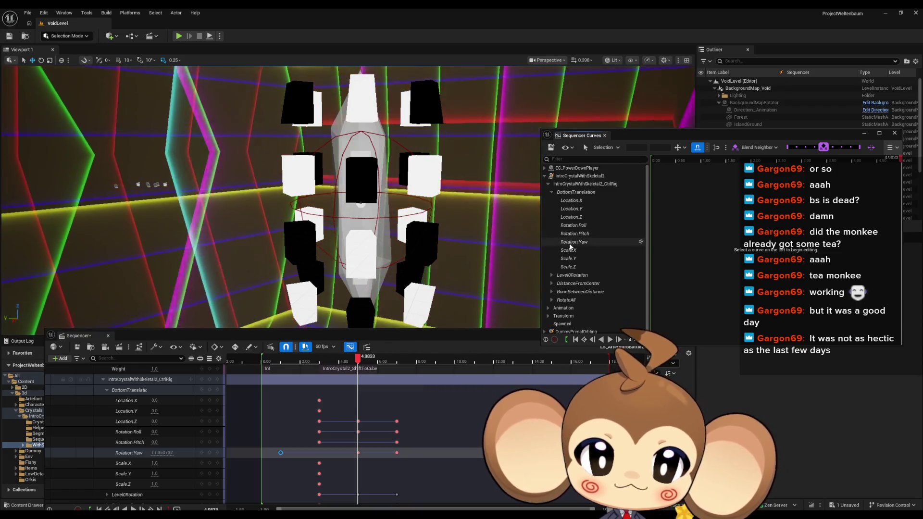
drag(687, 136, 439, 104)
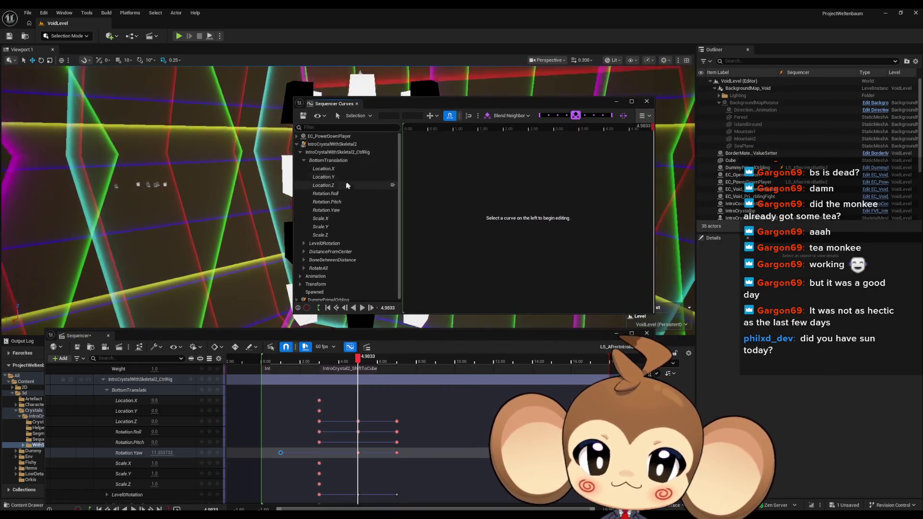
Drag the Rotation.Yaw key near 5 s to about 4.43 s and 16.2, then preview in reverse
click(344, 209)
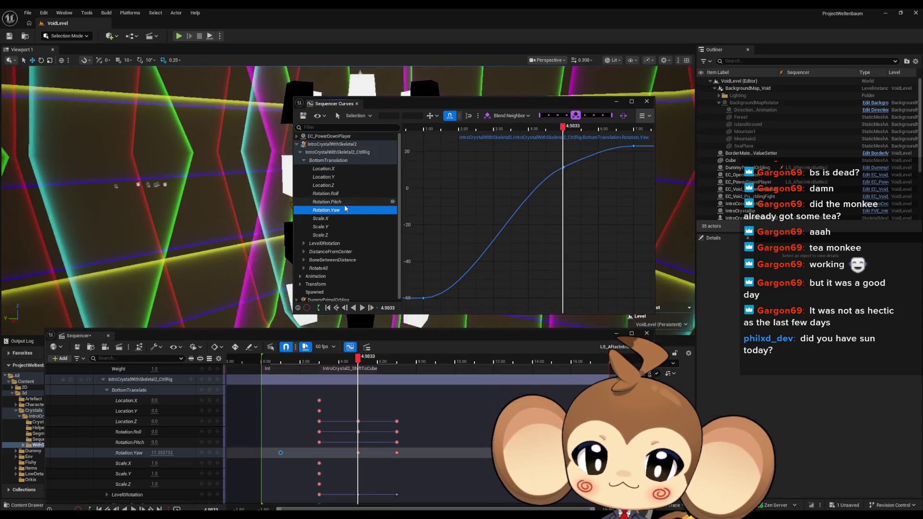
mouse_move(566, 129)
mouse_down()
mouse_move(617, 129)
mouse_move(408, 129)
mouse_move(545, 139)
mouse_move(638, 130)
mouse_up()
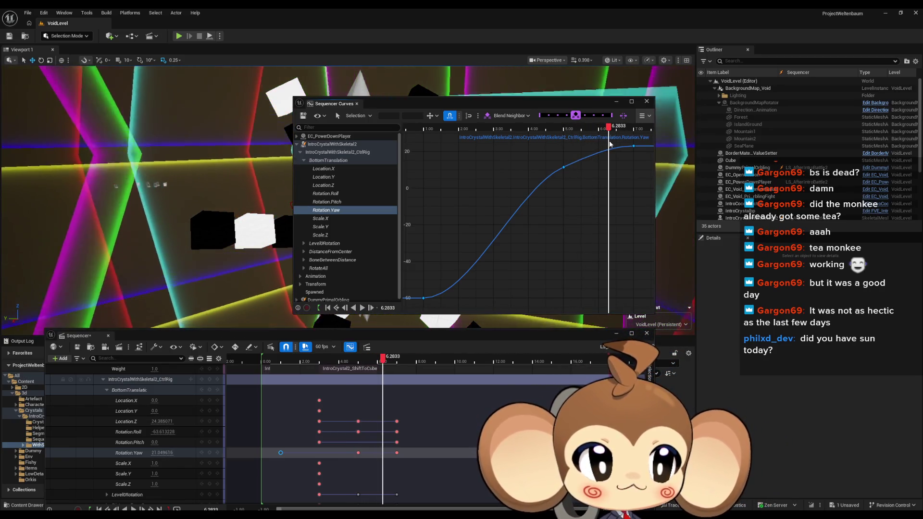
mouse_move(609, 143)
mouse_down()
mouse_move(456, 164)
mouse_move(629, 154)
mouse_move(426, 160)
mouse_move(474, 149)
mouse_move(625, 152)
mouse_move(426, 155)
mouse_move(596, 153)
mouse_up()
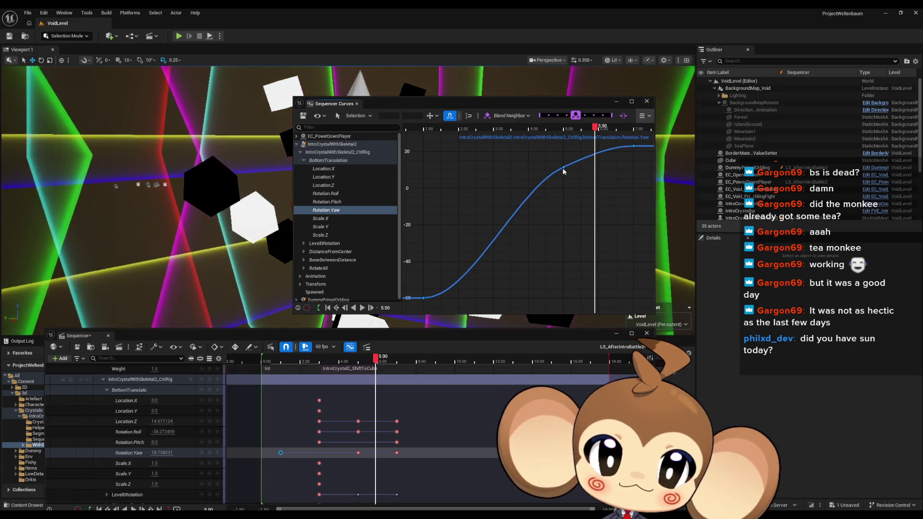
click(564, 168)
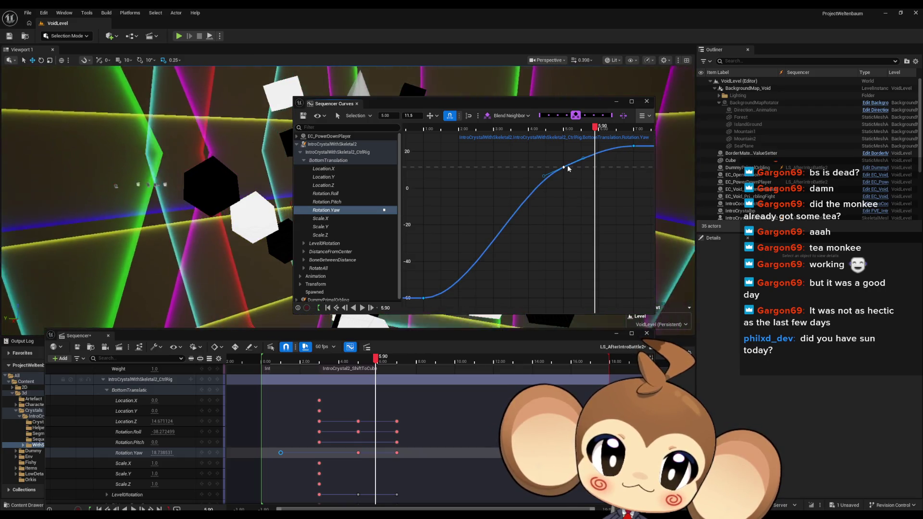
mouse_move(565, 168)
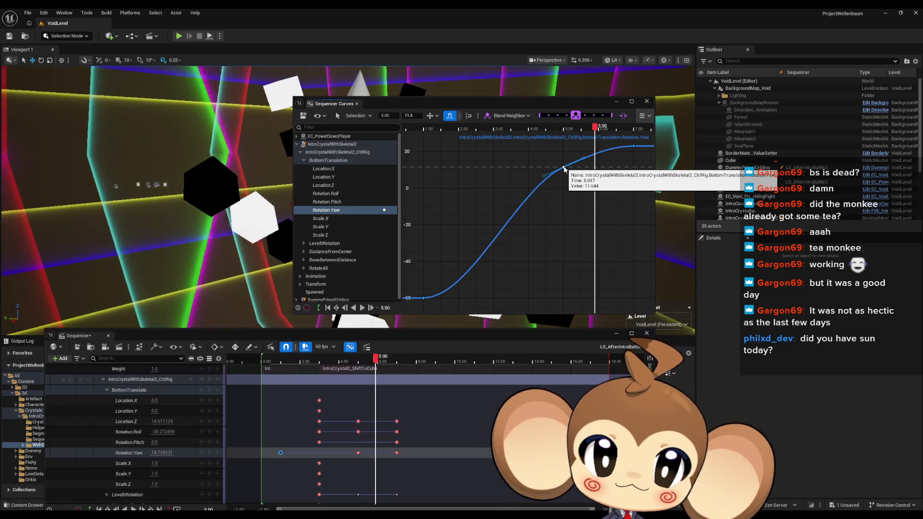
drag(564, 168, 522, 157)
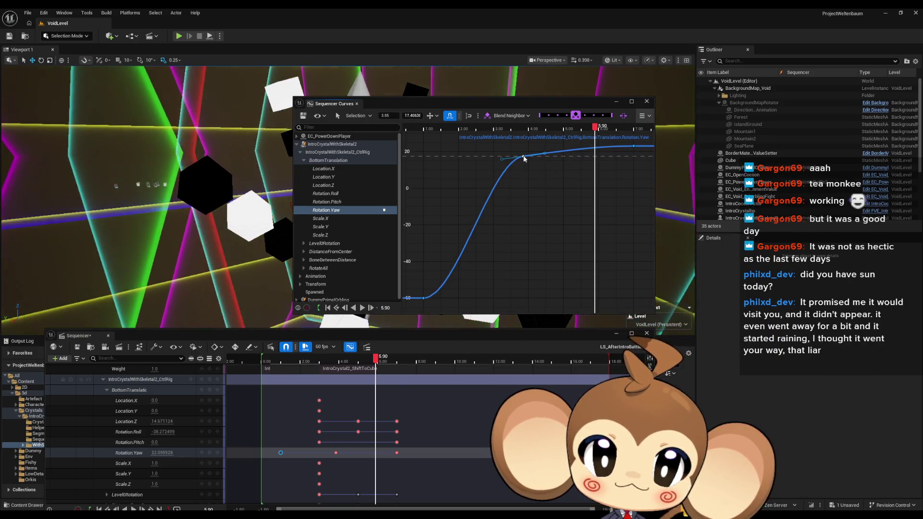
click(353, 308)
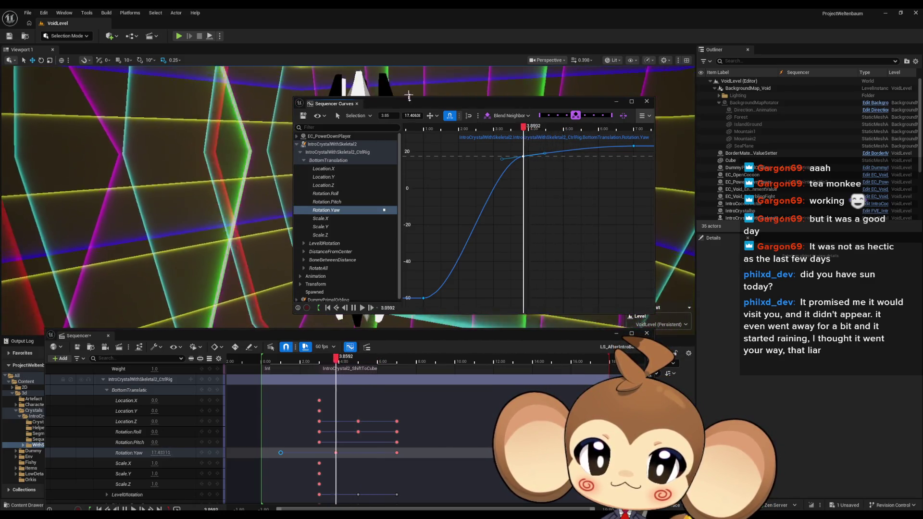
mouse_move(410, 103)
mouse_down()
mouse_move(506, 180)
mouse_move(655, 228)
mouse_move(707, 231)
mouse_up()
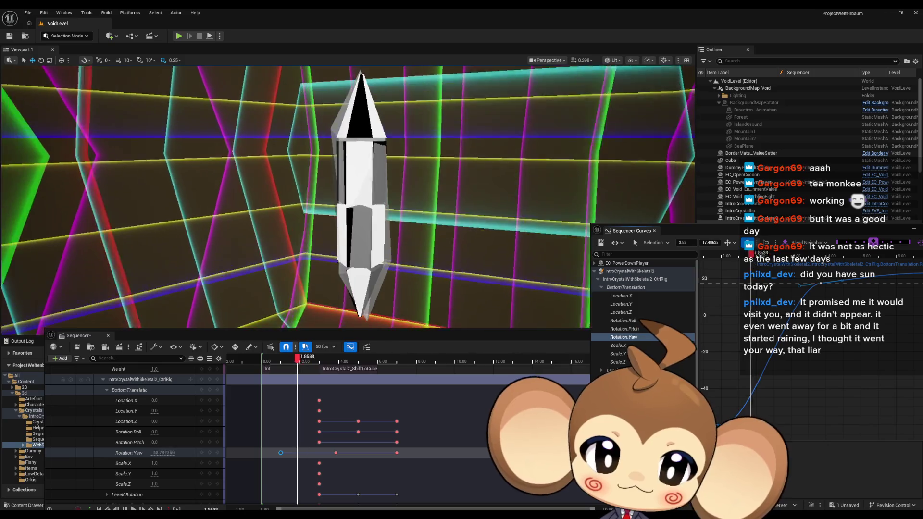
key(space)
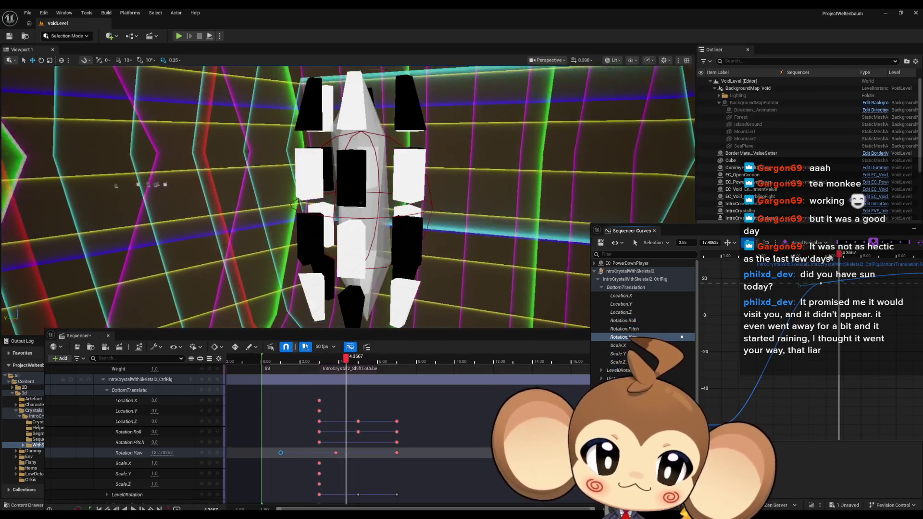
key(space)
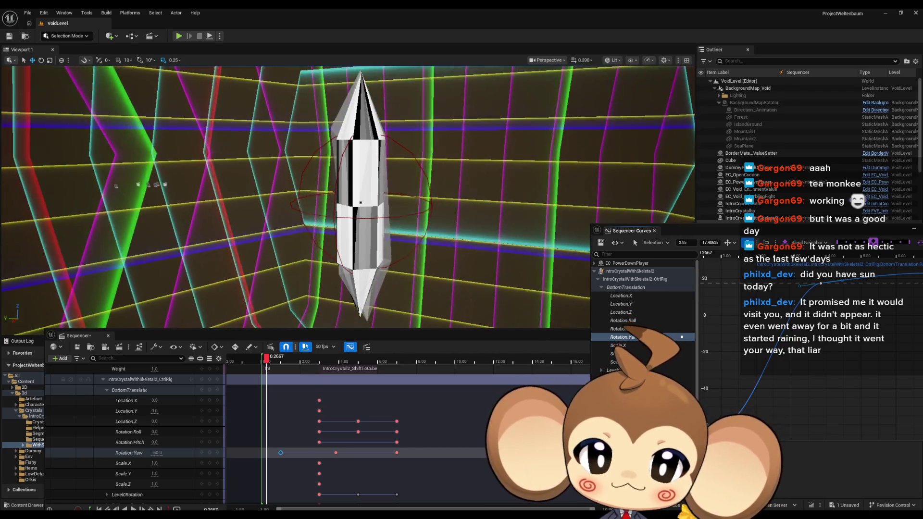
key(space)
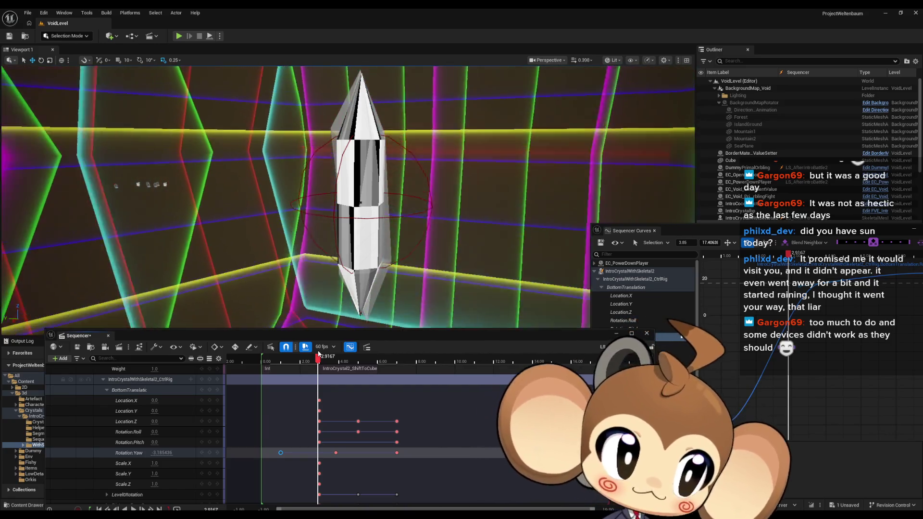
mouse_move(318, 354)
mouse_down()
mouse_move(264, 360)
mouse_move(276, 367)
mouse_up()
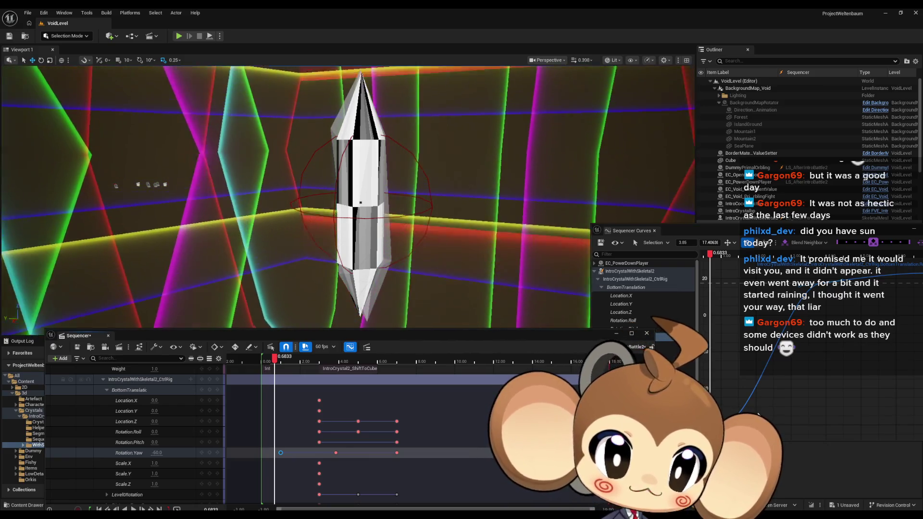
Set the Rotation.Yaw key at 1.00 s to -120 and preview the spin from the start
click(751, 378)
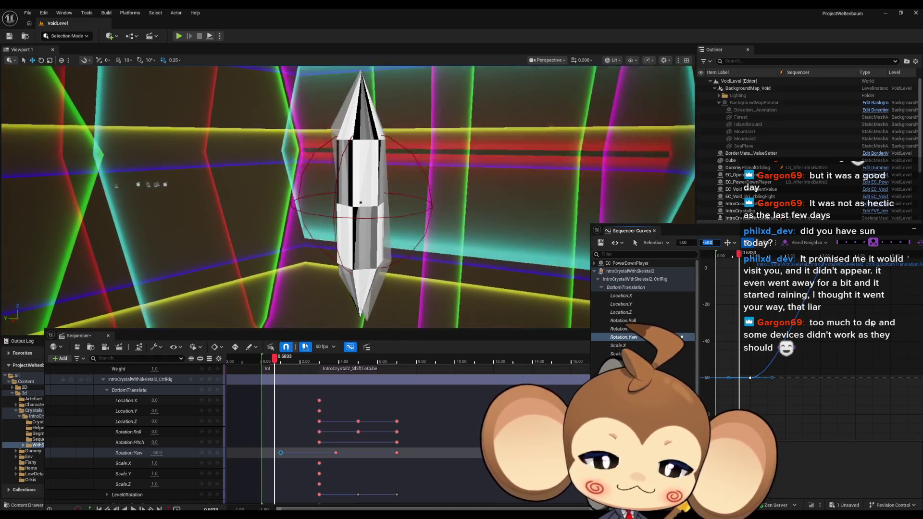
text(20)
key(Return)
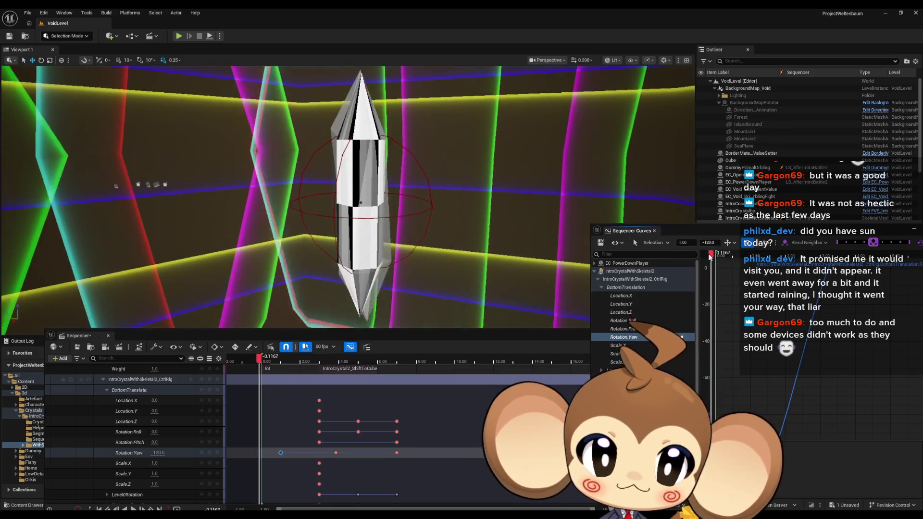
drag(739, 248, 720, 257)
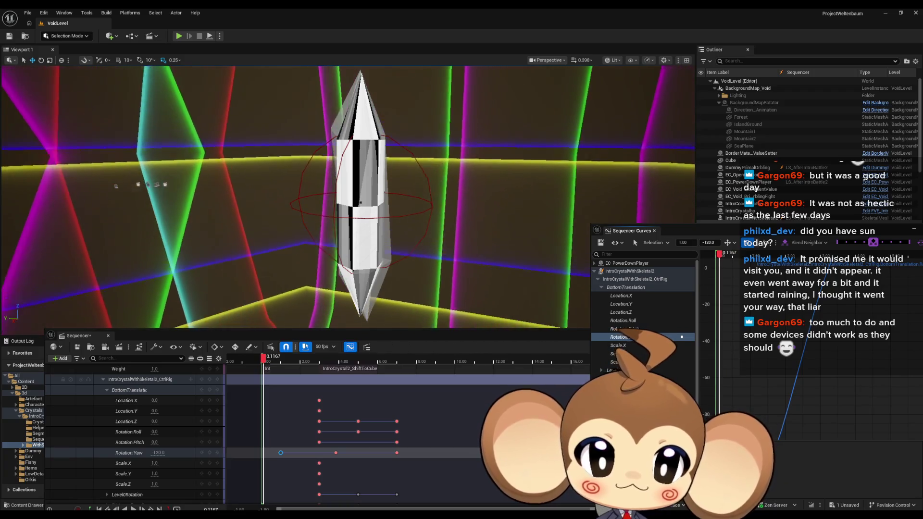
key(space)
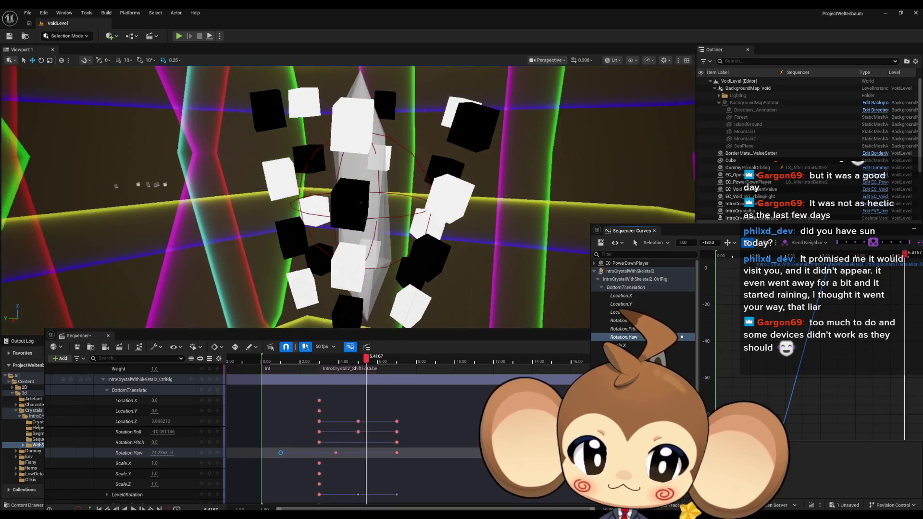
key(j)
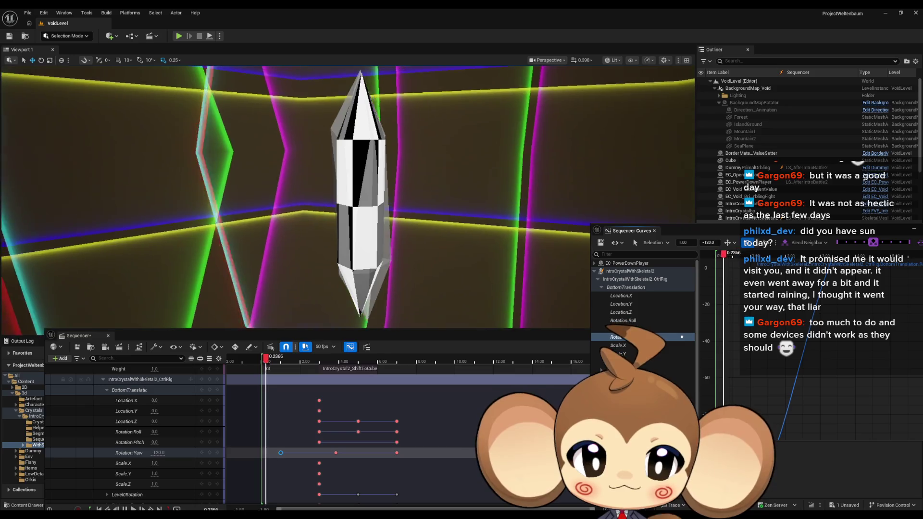
Increase that yaw key to -480 and play forward from 1.00 s
key(f)
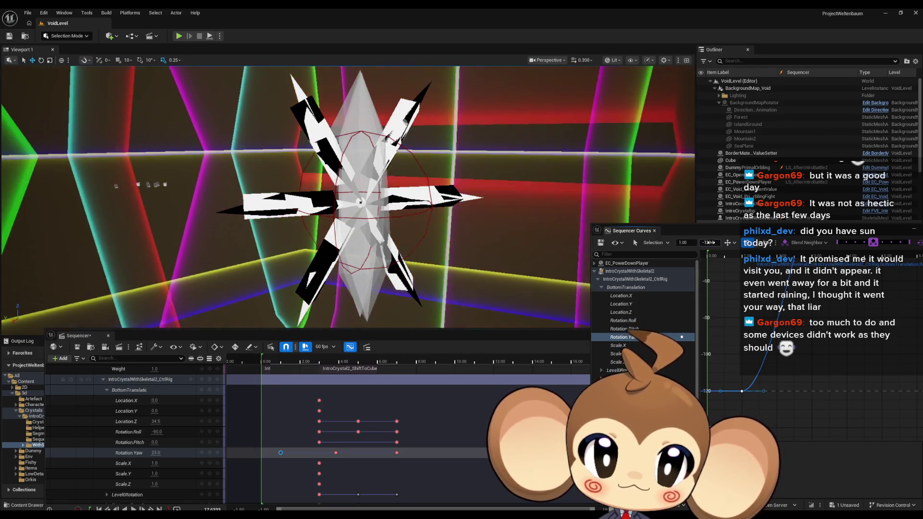
text(-480)
key(Return)
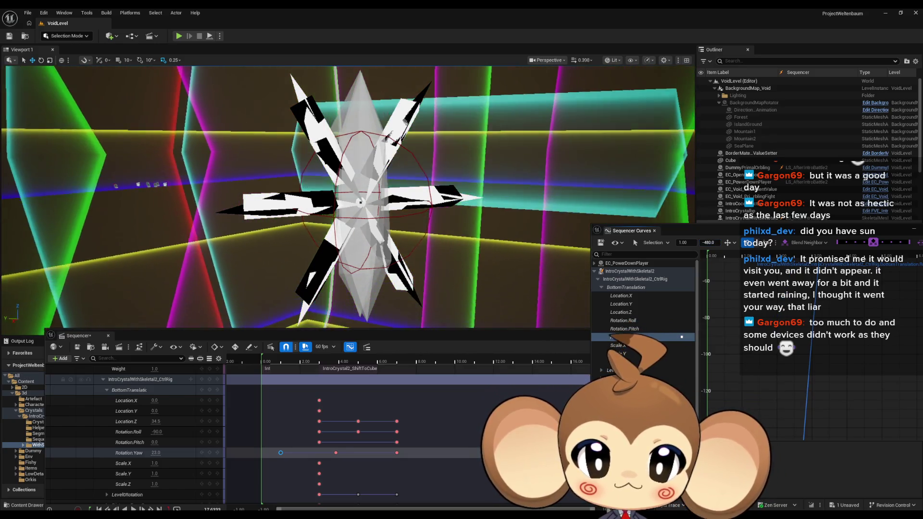
click(280, 361)
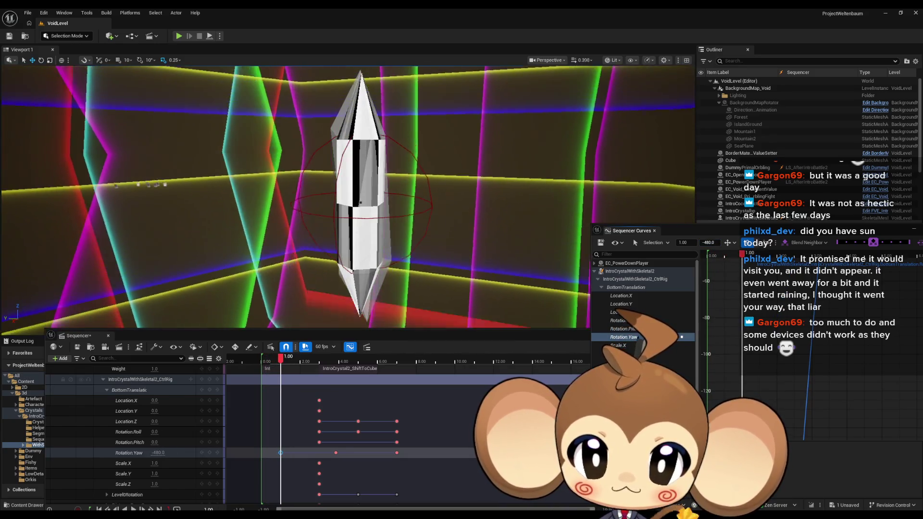
key(space)
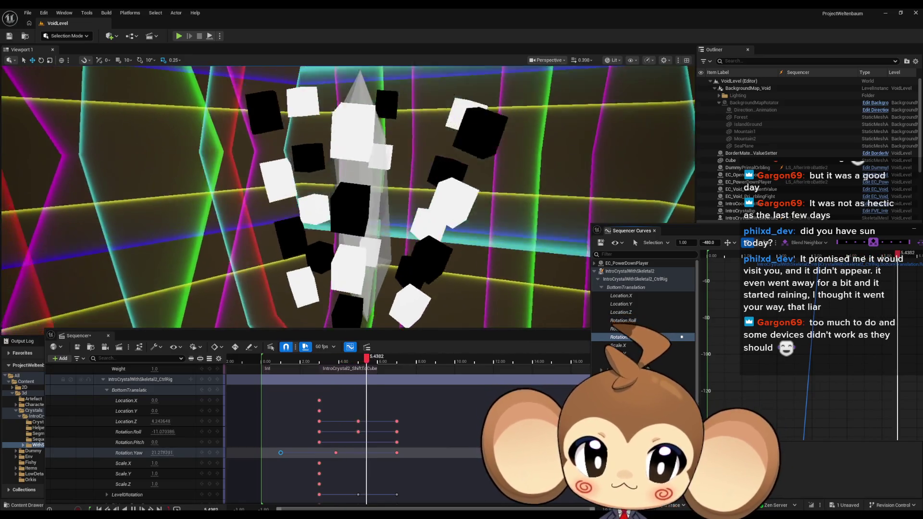
scroll(817, 365, down, 3)
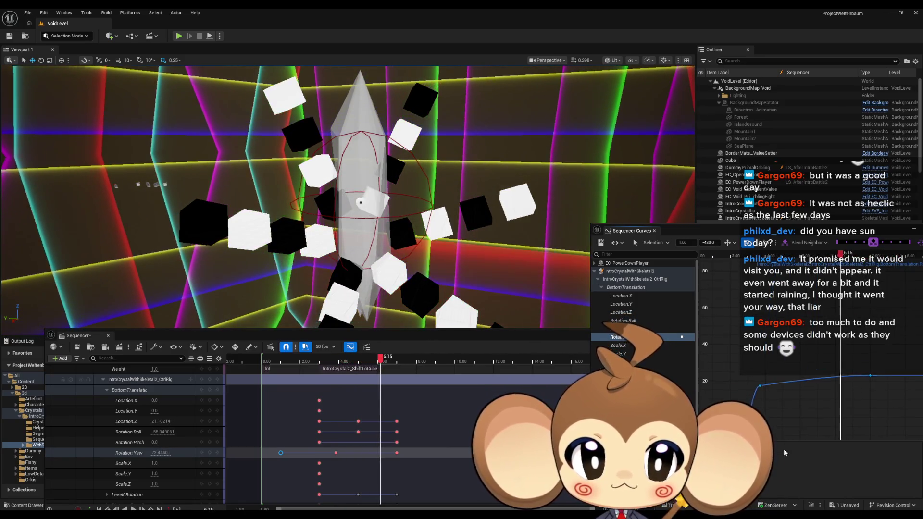
click(761, 374)
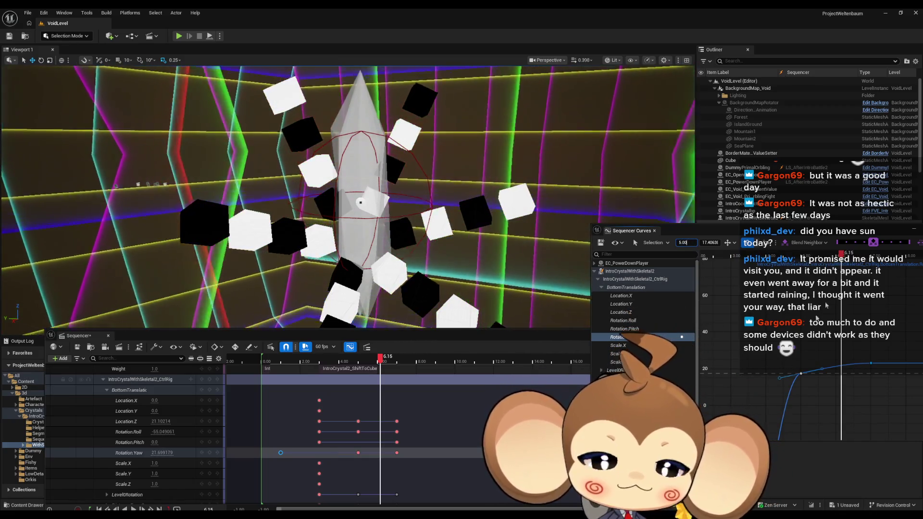
Play from about 1.57 s to review the striped arms unfolding, then focus the Sequencer Curves window
drag(840, 254, 682, 258)
key(f)
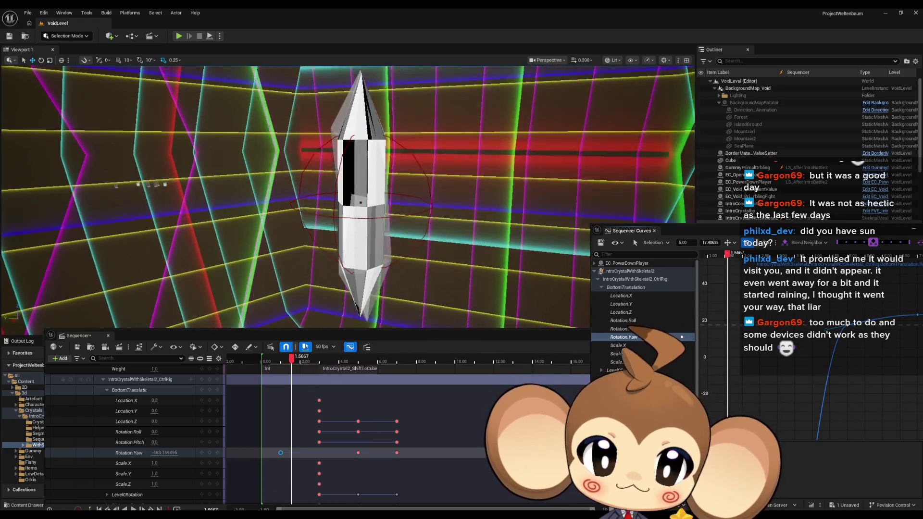
key(space)
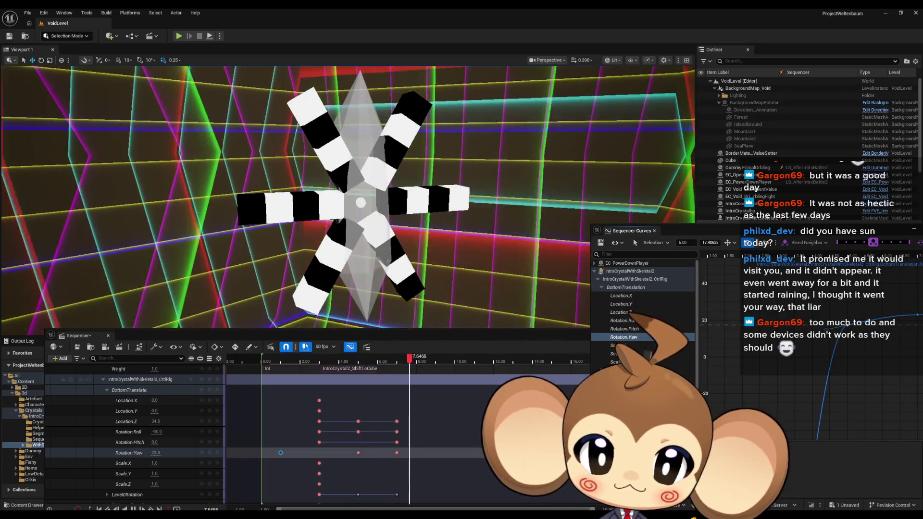
mouse_move(418, 359)
mouse_down()
mouse_move(335, 358)
mouse_move(405, 358)
mouse_up()
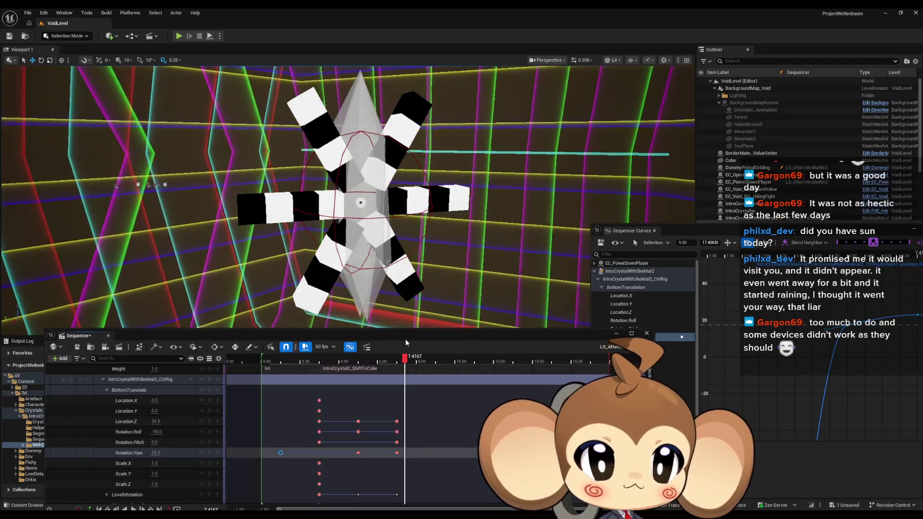
key(Right)
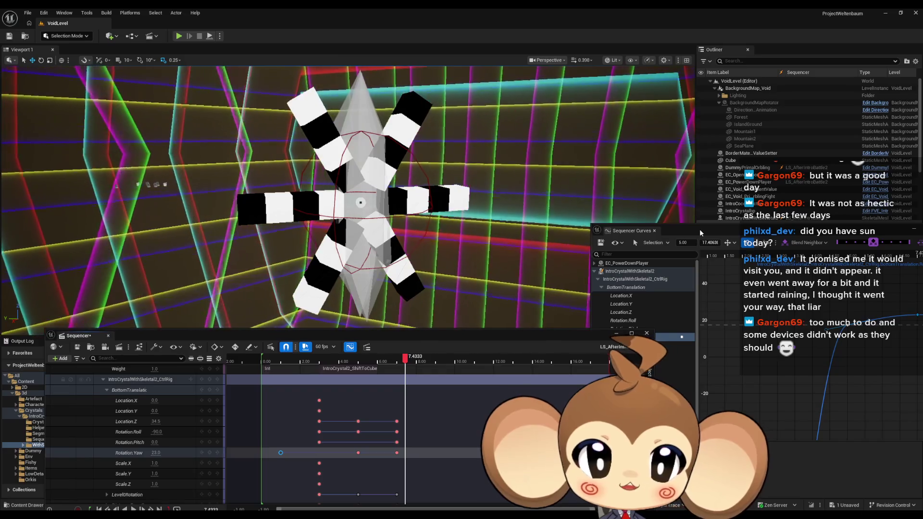
click(699, 230)
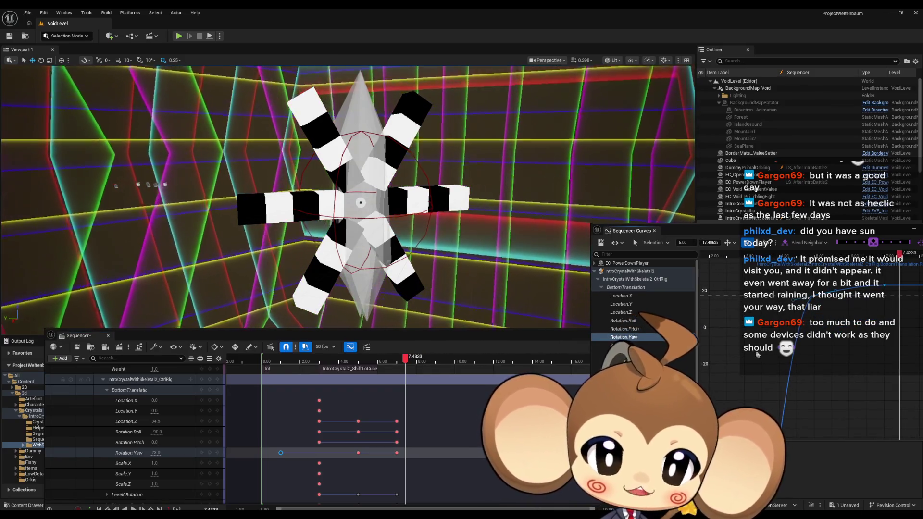
Display and frame BottomTranslation's Rotation.Roll curve, then add a key on it
click(624, 329)
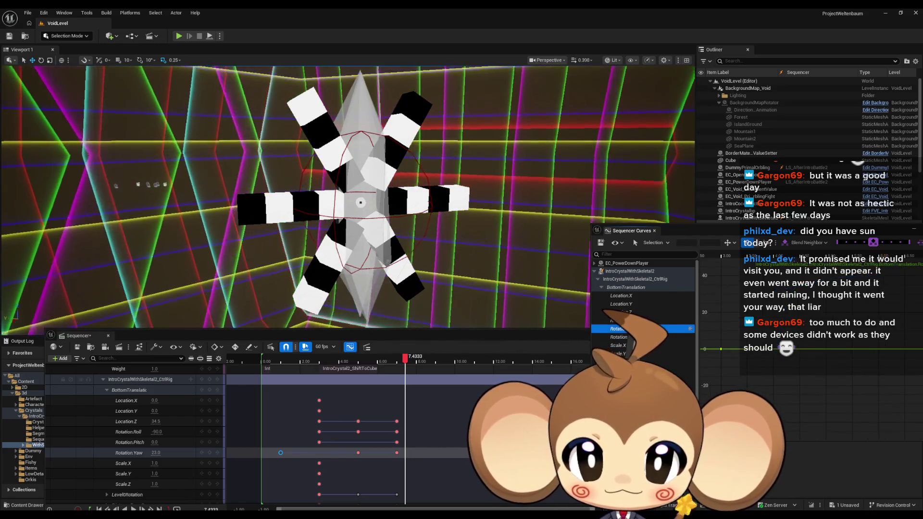
click(620, 320)
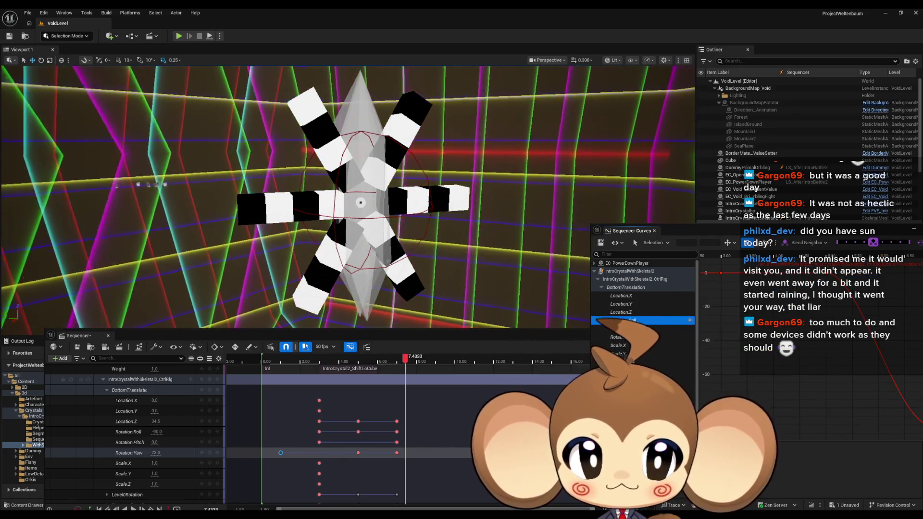
key(f)
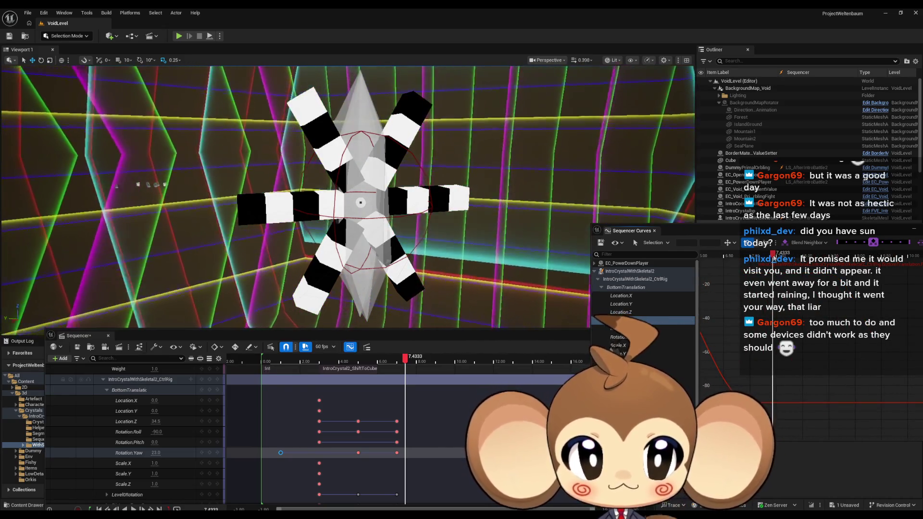
mouse_move(772, 255)
mouse_down()
mouse_move(700, 258)
mouse_move(816, 264)
mouse_move(804, 266)
mouse_up()
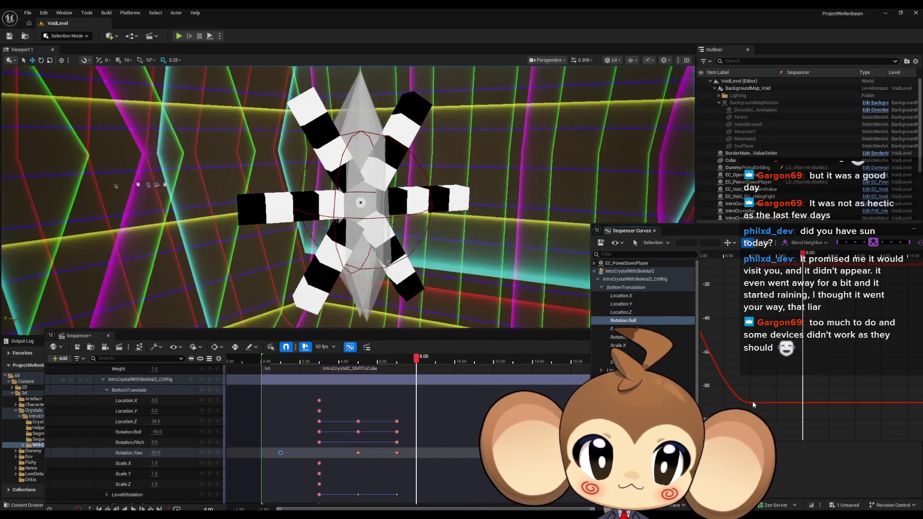
right_click(825, 408)
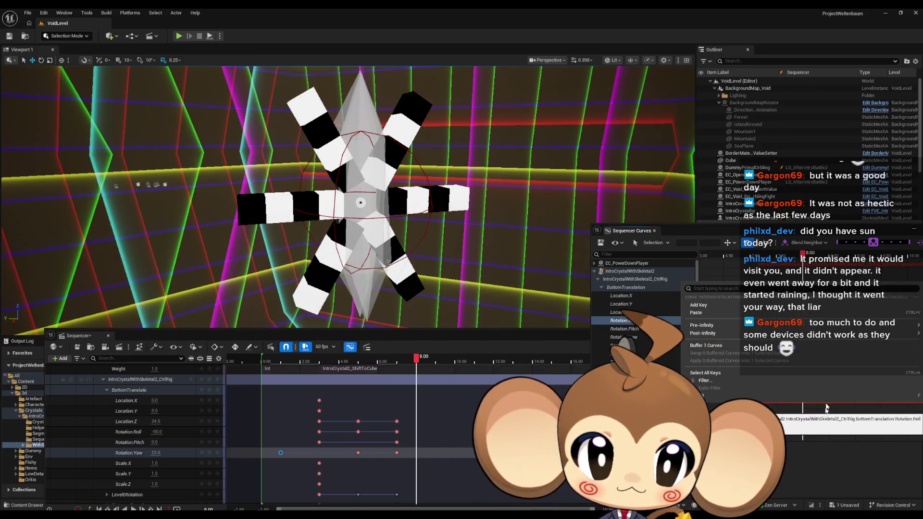
click(731, 304)
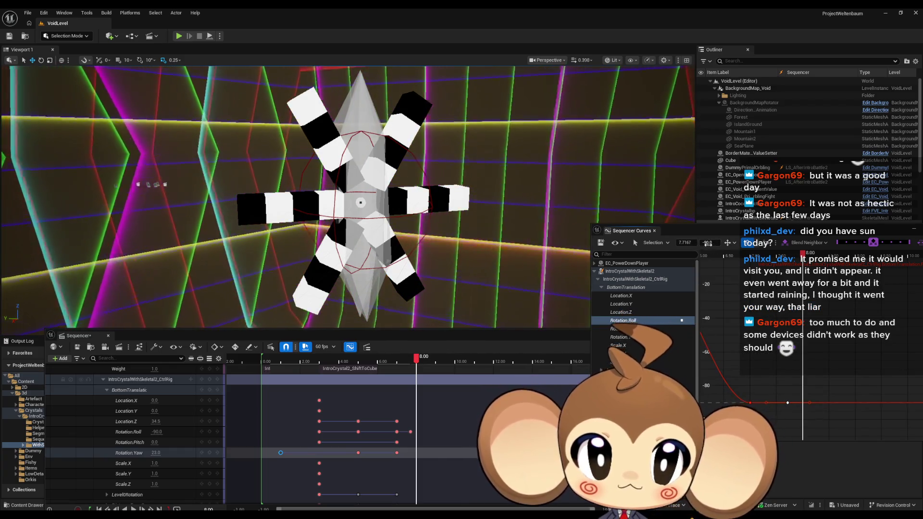
Give the new Roll key time 7.00 and value -80, then scrub back to preview
click(690, 243)
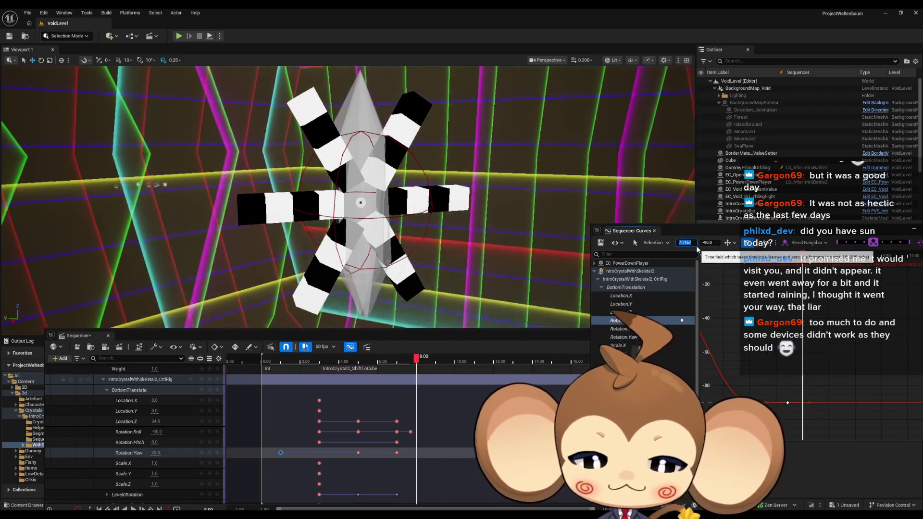
text(8)
key(BackSpace)
key(BackSpace)
key(BackSpace)
text(7.00)
key(Return)
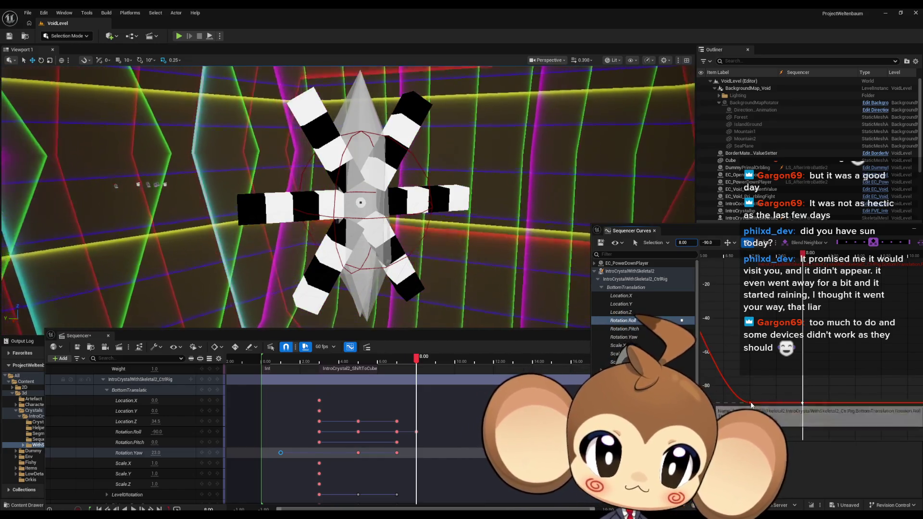
click(709, 243)
text(-)
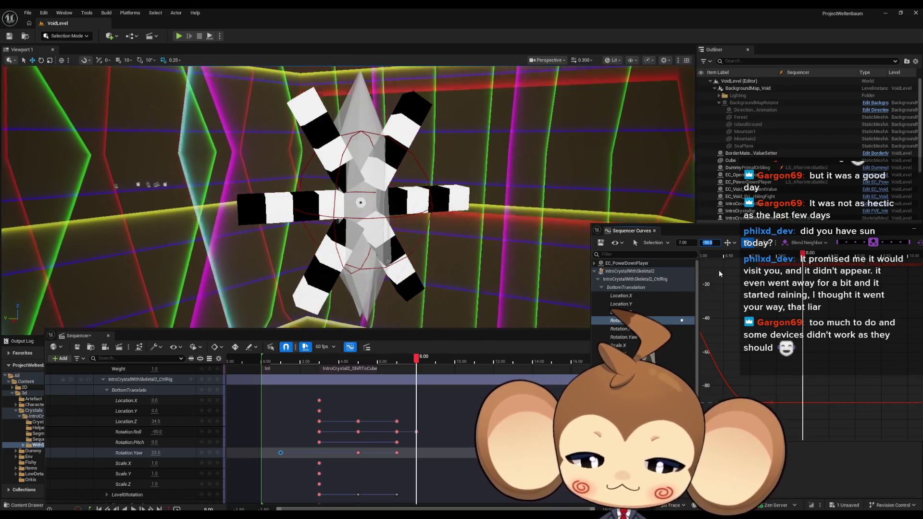
text(80)
key(Return)
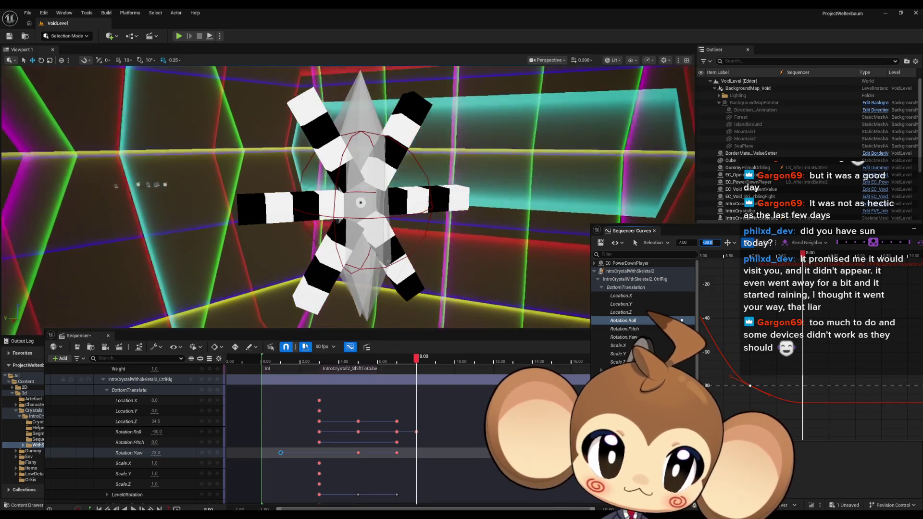
drag(804, 258, 644, 262)
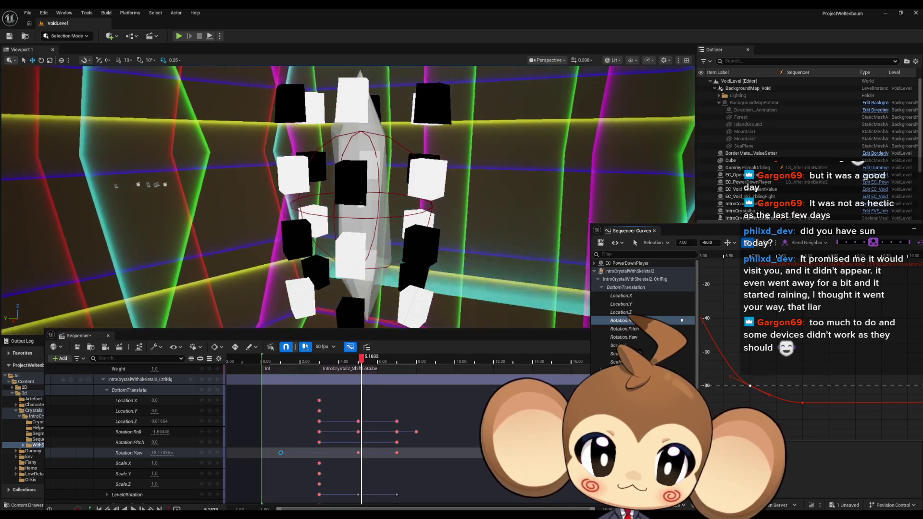
Preview the unfolding while pulling the Rotation.Roll key down to about -85.26 at 6.97 s
drag(643, 261, 661, 262)
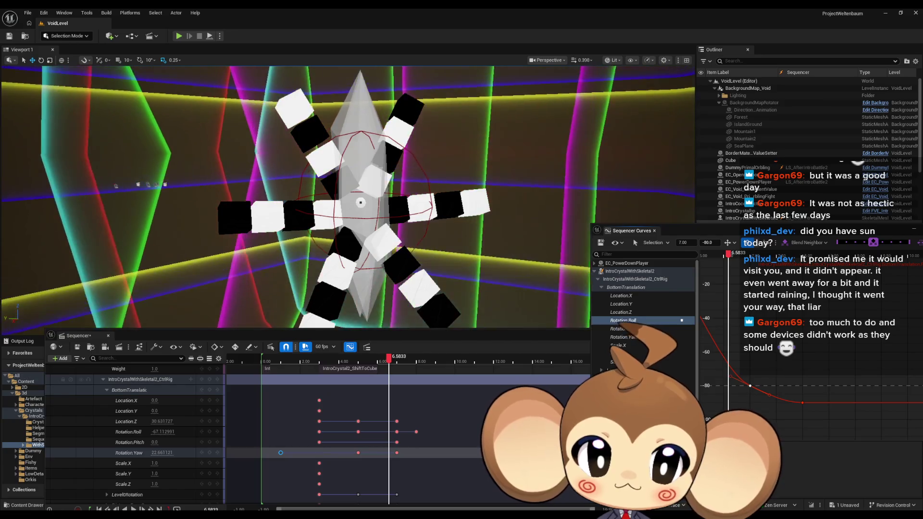
key(space)
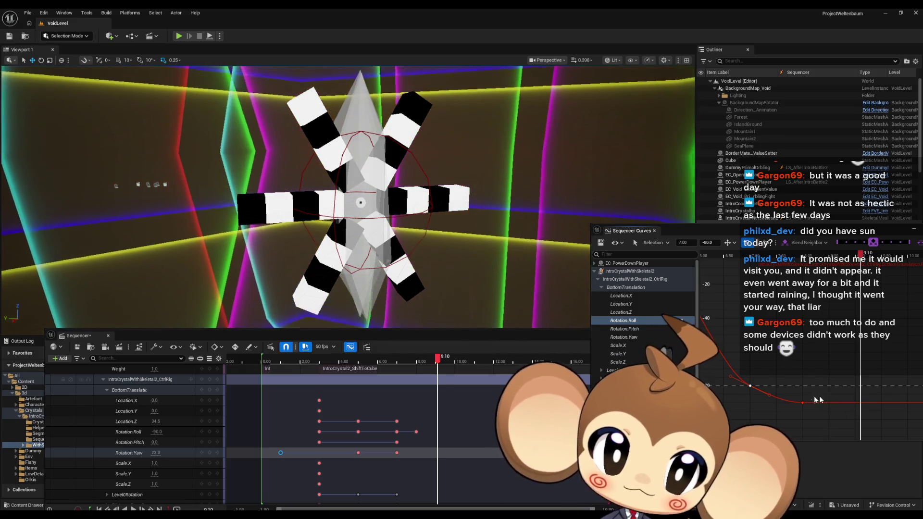
scroll(812, 389, down, 2)
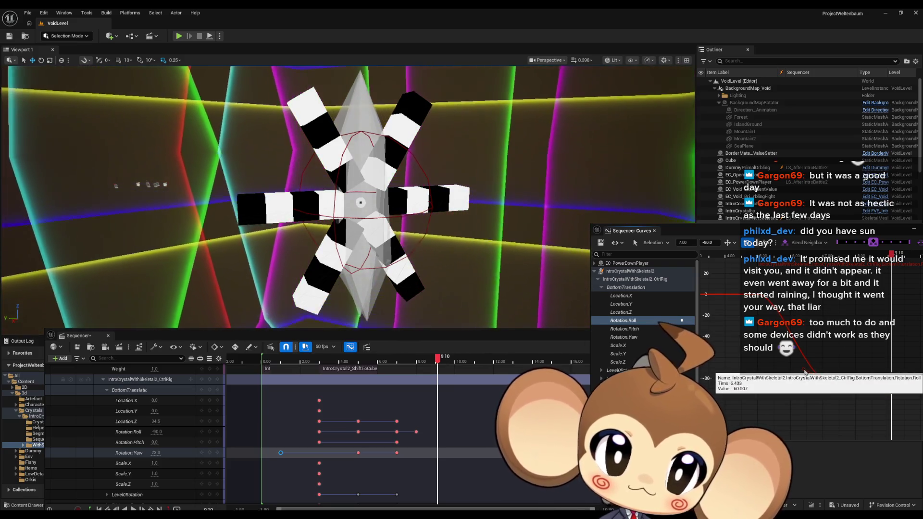
scroll(808, 374, up, 3)
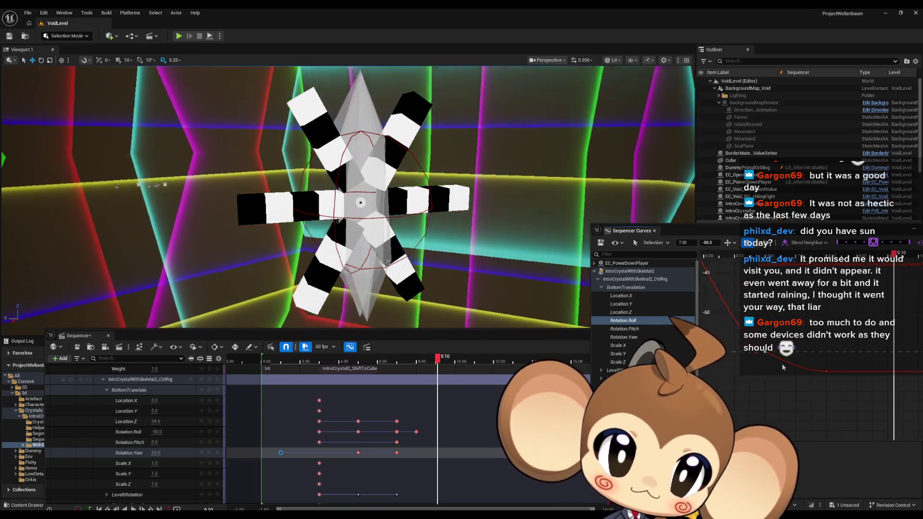
scroll(782, 361, up, 2)
drag(782, 358, 781, 370)
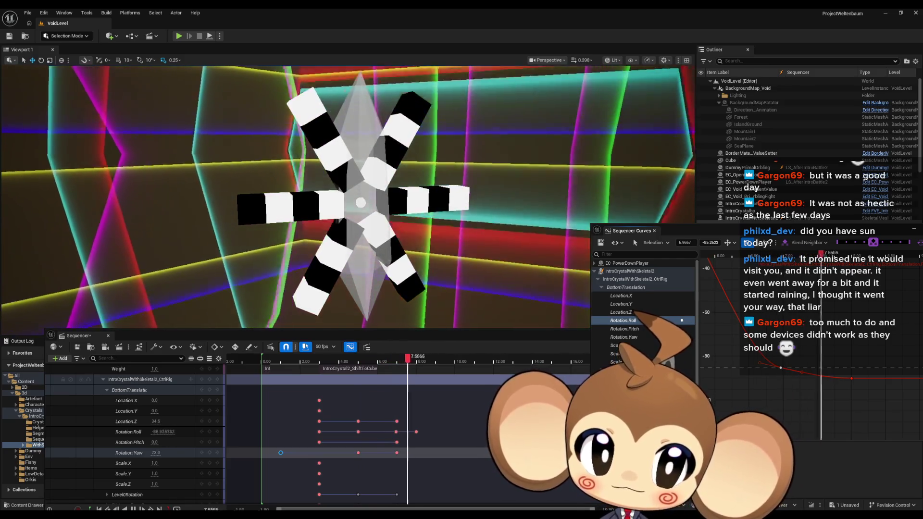
key(space)
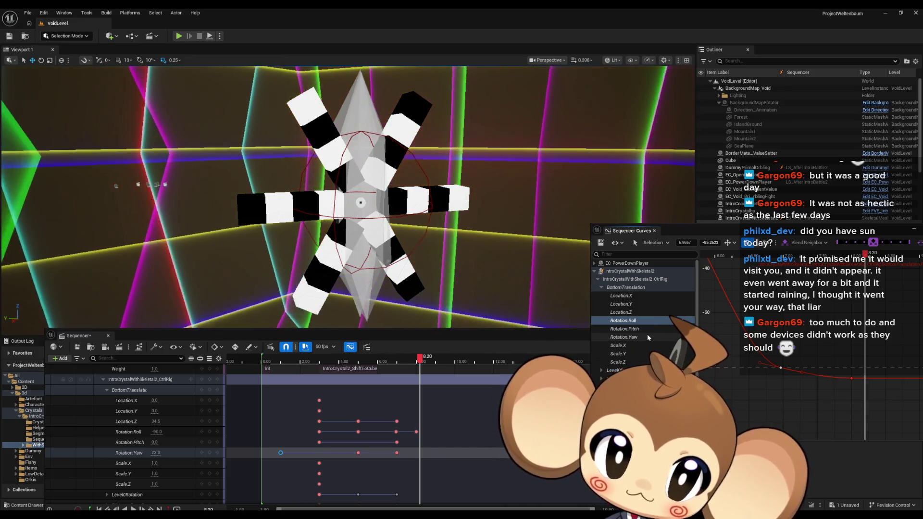
Select the Rotation.Yaw key at 5.00 s and set its value to 35
click(648, 336)
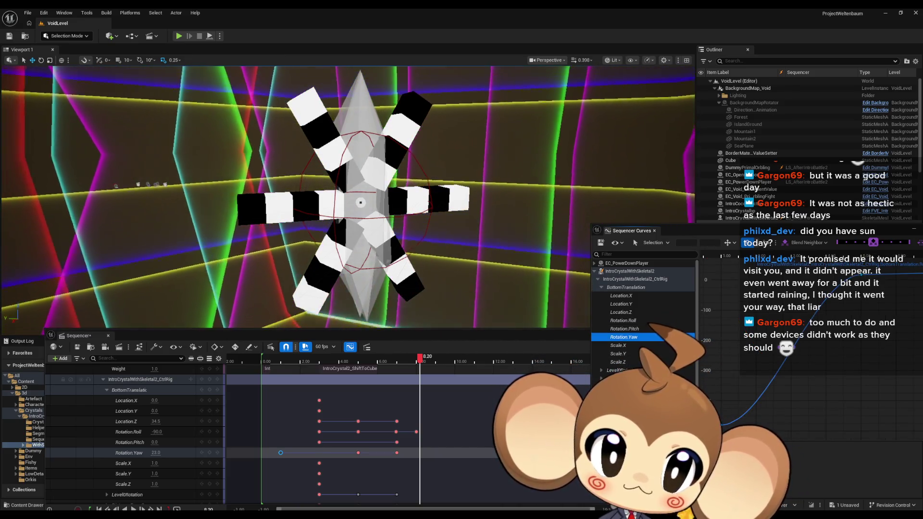
key(Up)
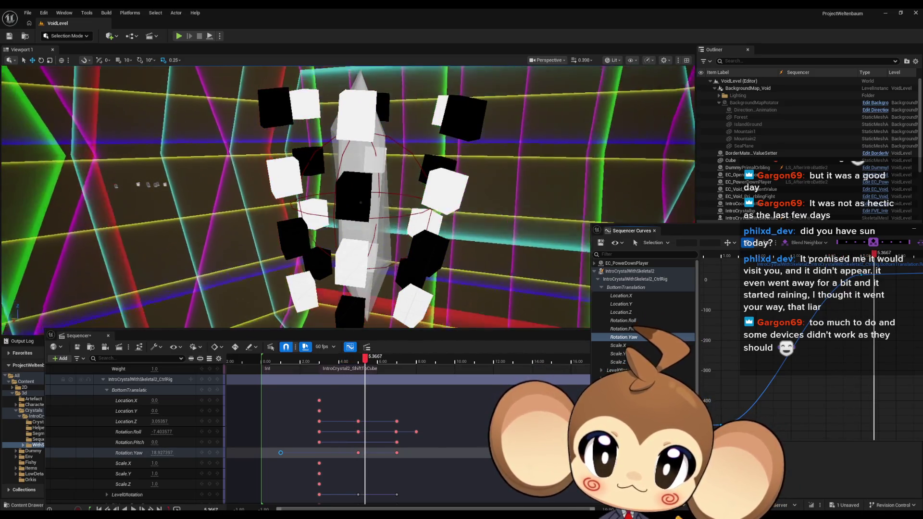
drag(838, 305, 739, 370)
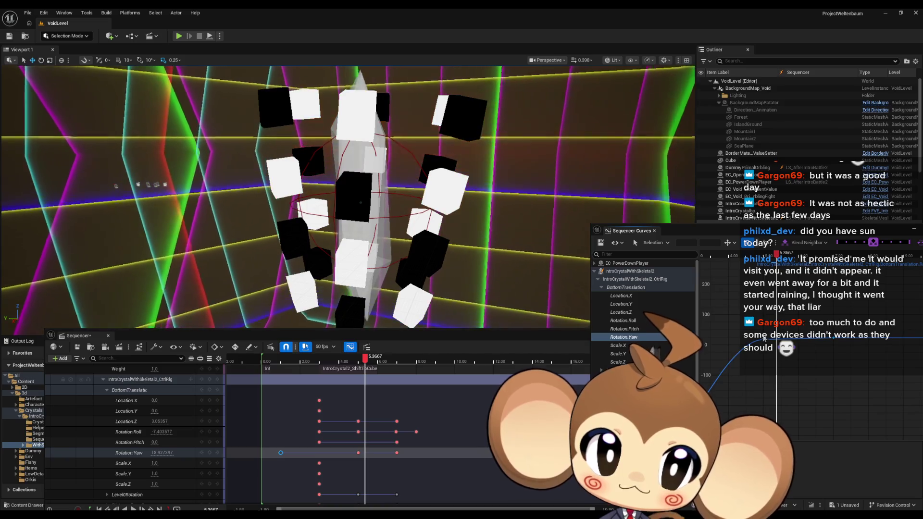
click(764, 340)
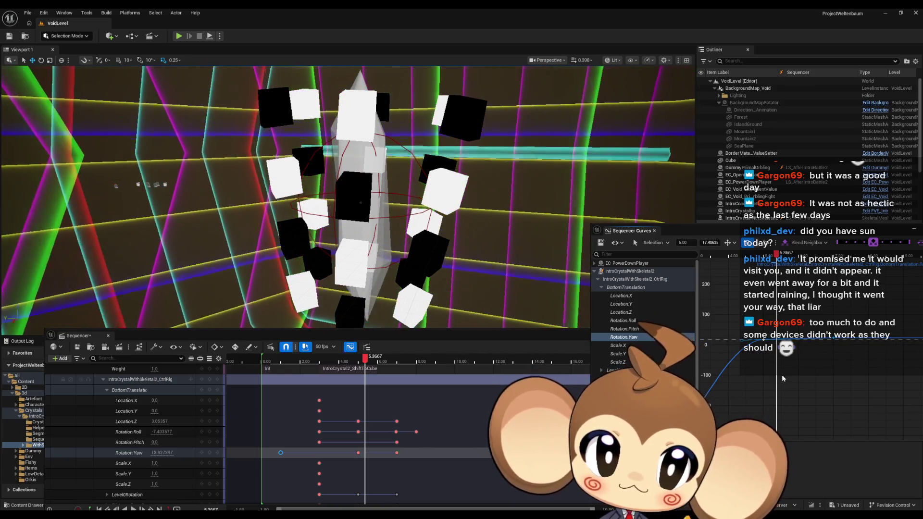
drag(765, 341, 802, 312)
click(710, 242)
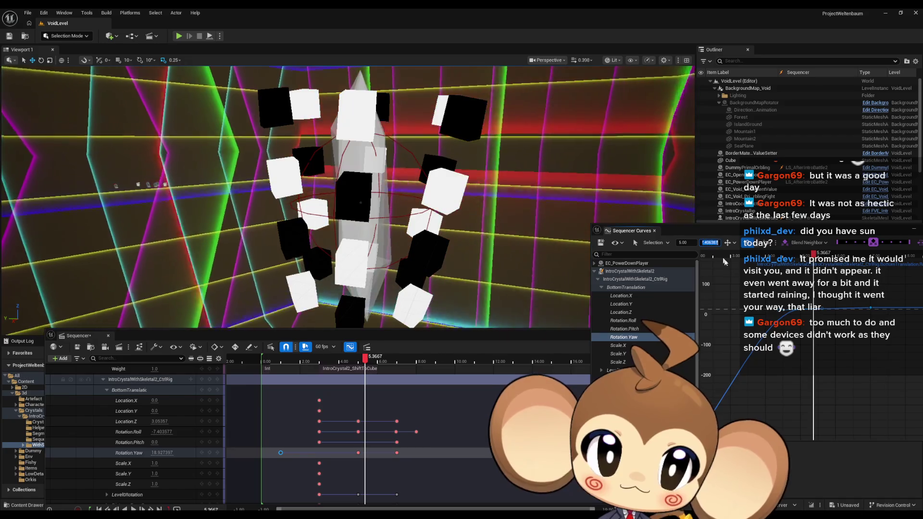
text(35)
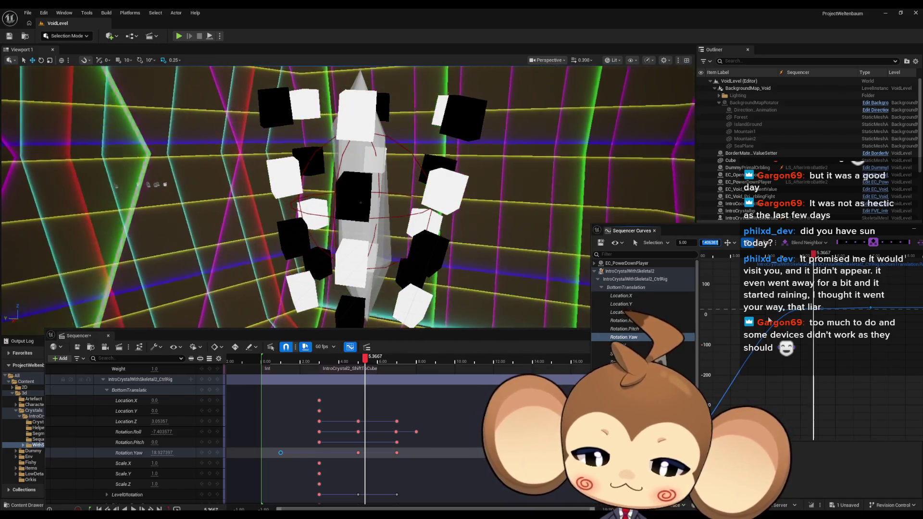
key(Return)
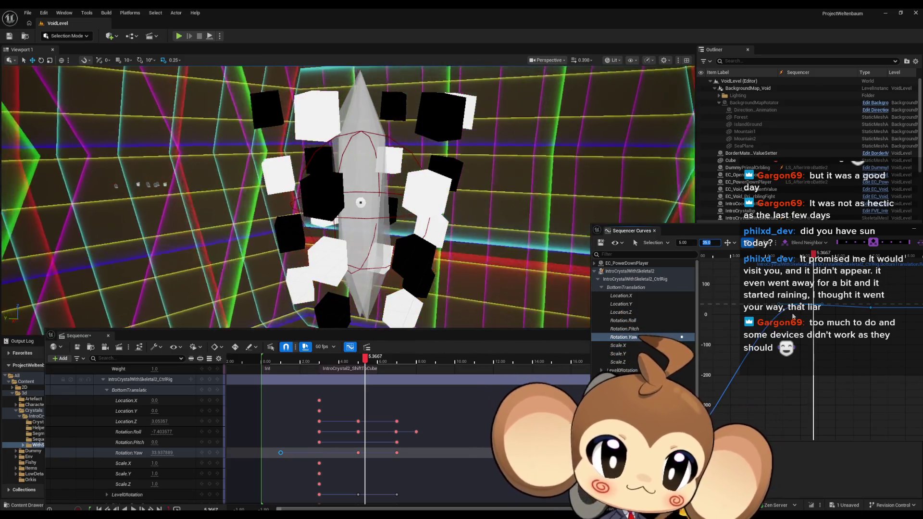
Drag the Yaw key down to about -49.7, restore its time to 5.00, and replay from the start
drag(822, 327, 803, 330)
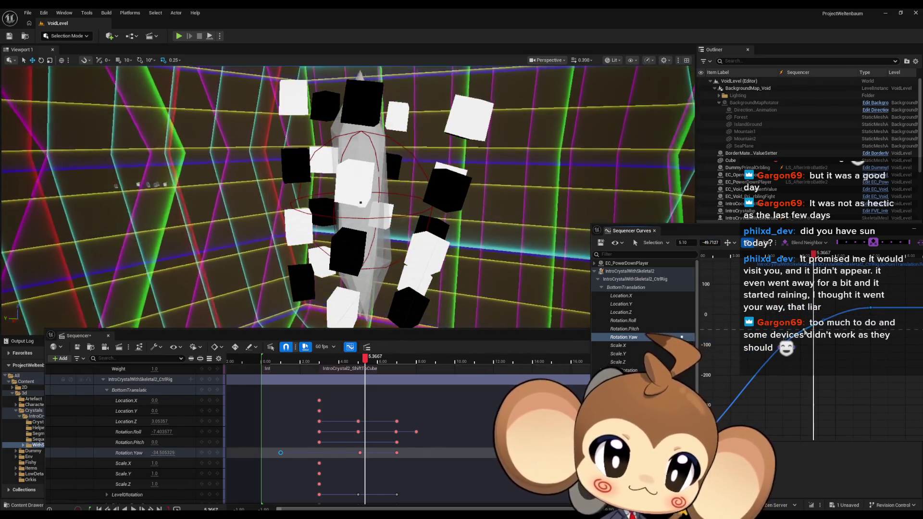
click(687, 243)
key(BackSpace)
text(0)
key(Return)
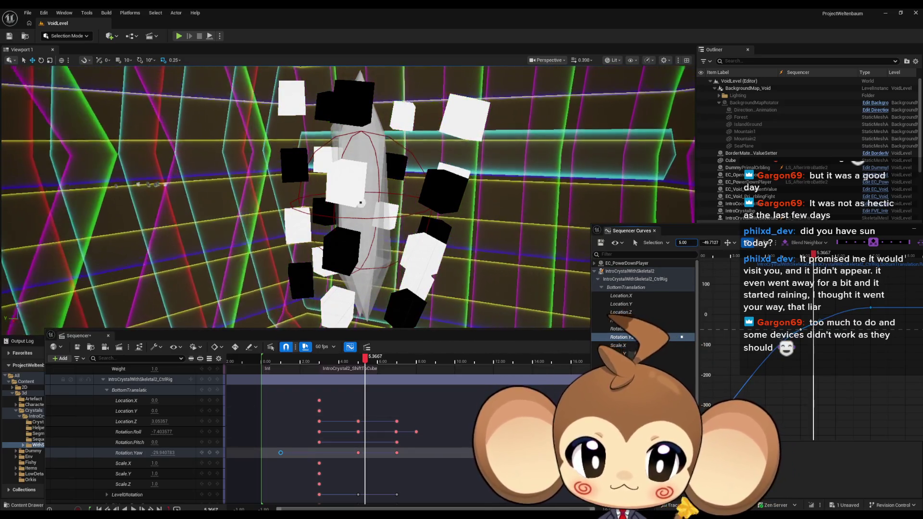
key(Up)
key(space)
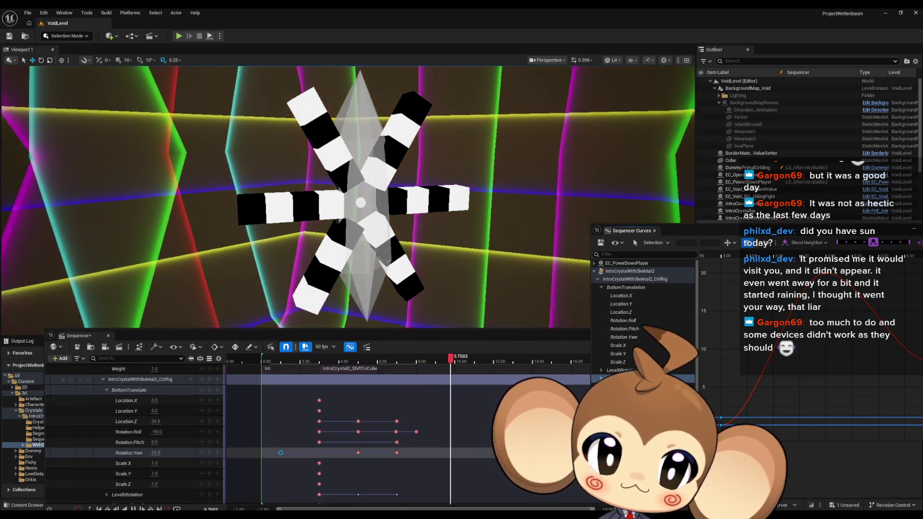
Stop playback and inspect the Rotation.Yaw and Rotation.Roll curves in the graph
key(space)
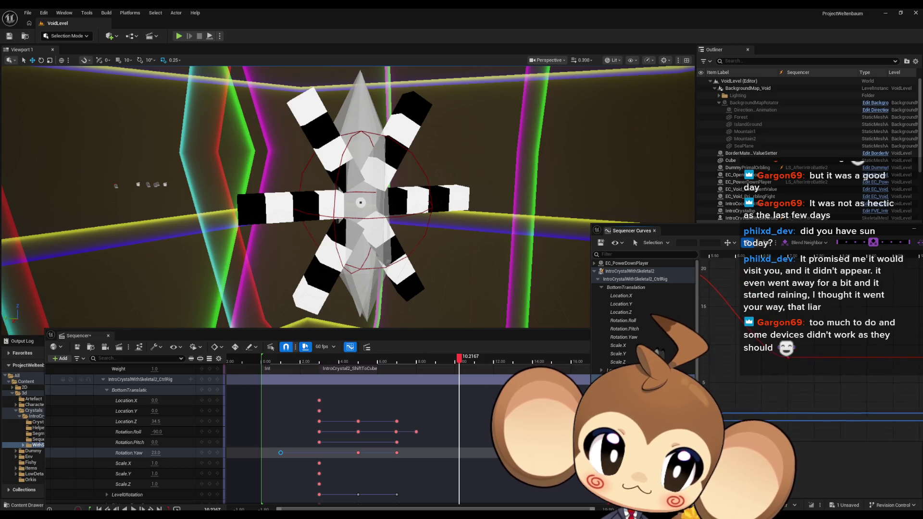
click(620, 378)
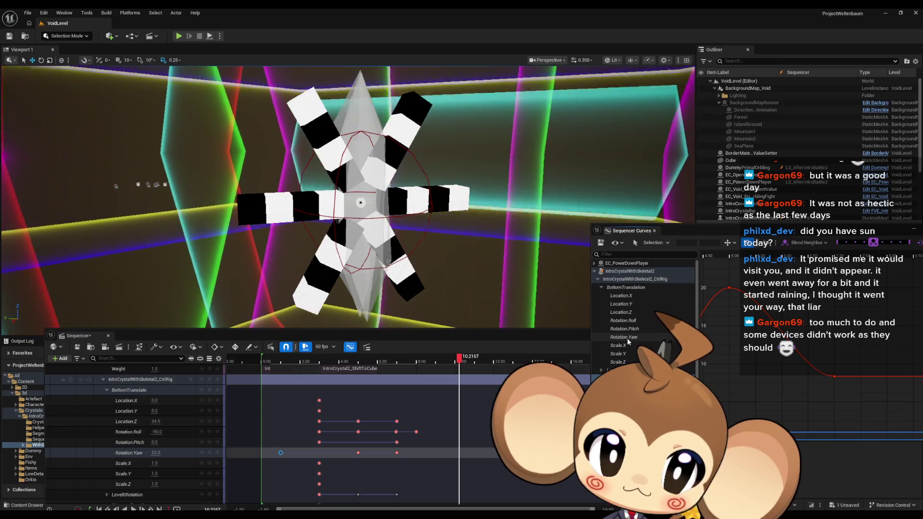
click(626, 338)
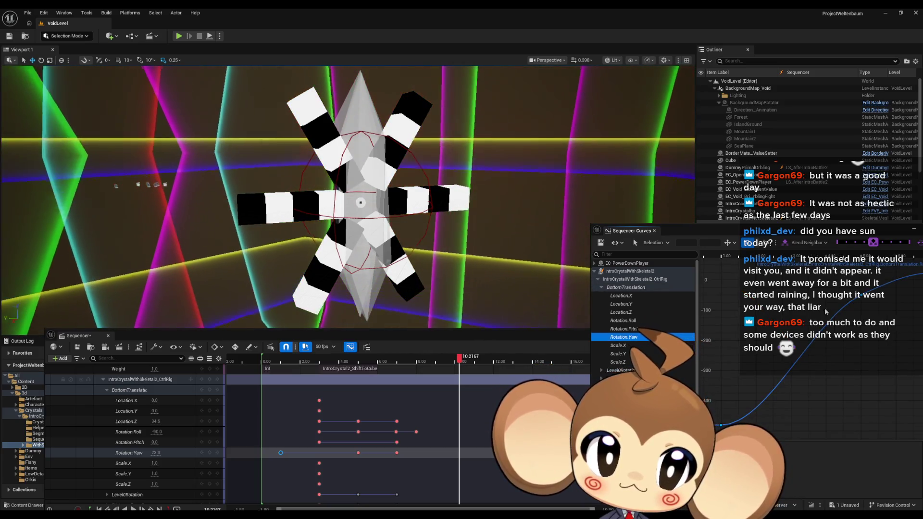
drag(825, 311, 843, 305)
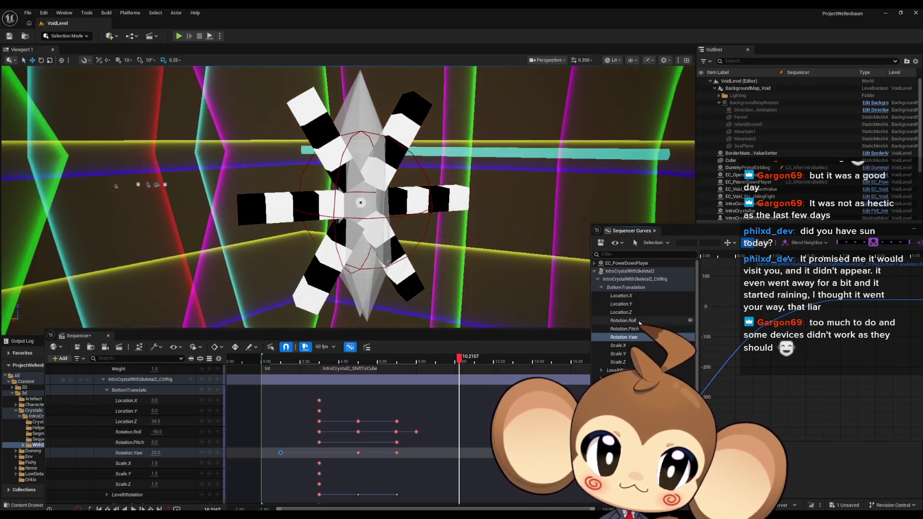
click(639, 321)
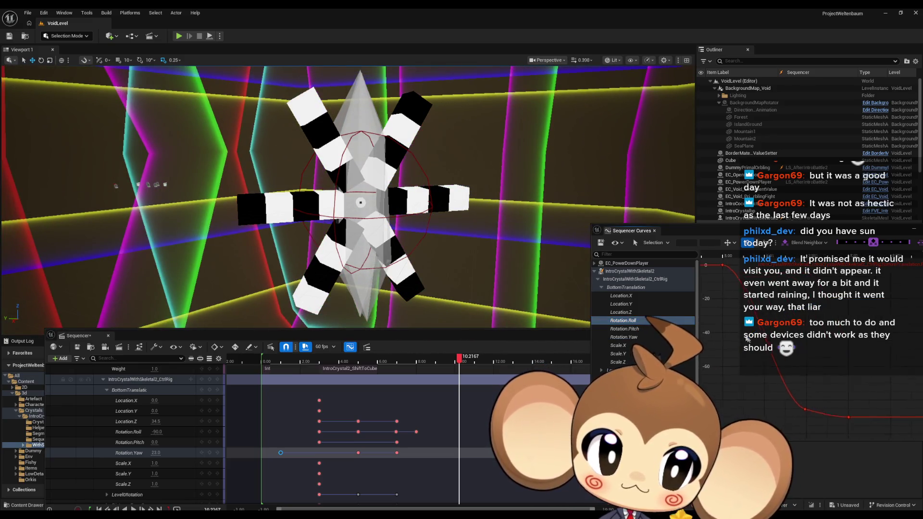
drag(746, 339, 730, 325)
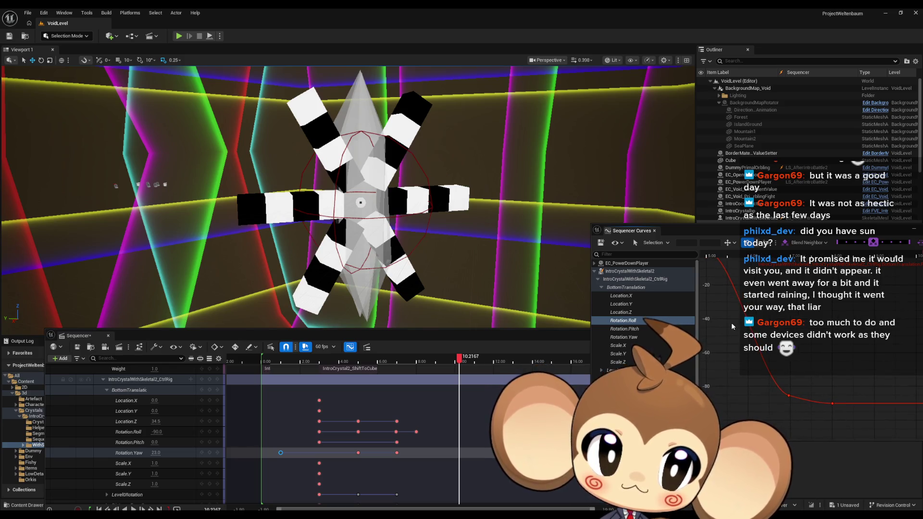
click(639, 321)
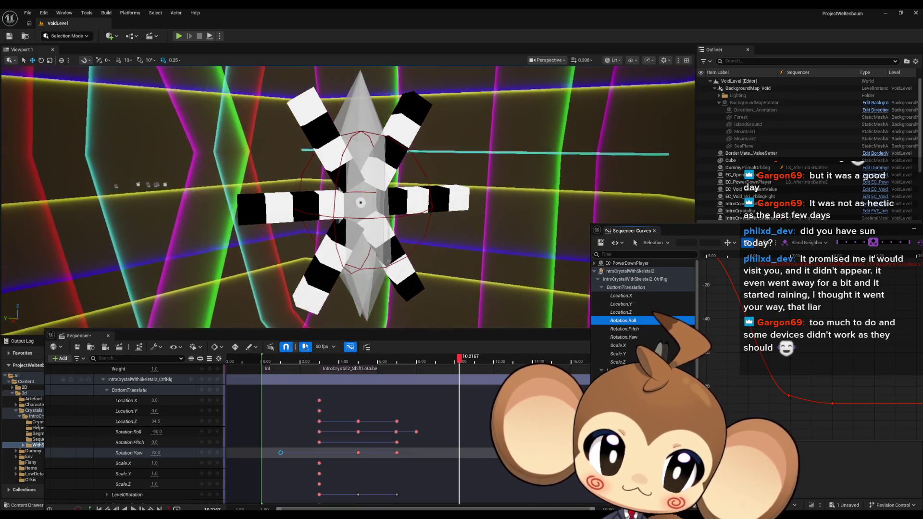
Add a -180 key on the Level0Rotation roll curve and nudge it to about 6.98 s, -177
click(695, 384)
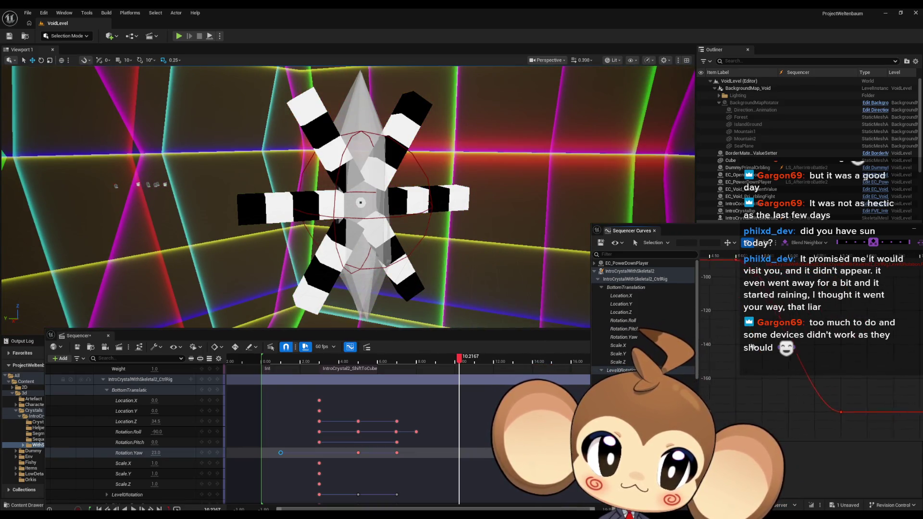
mouse_move(814, 412)
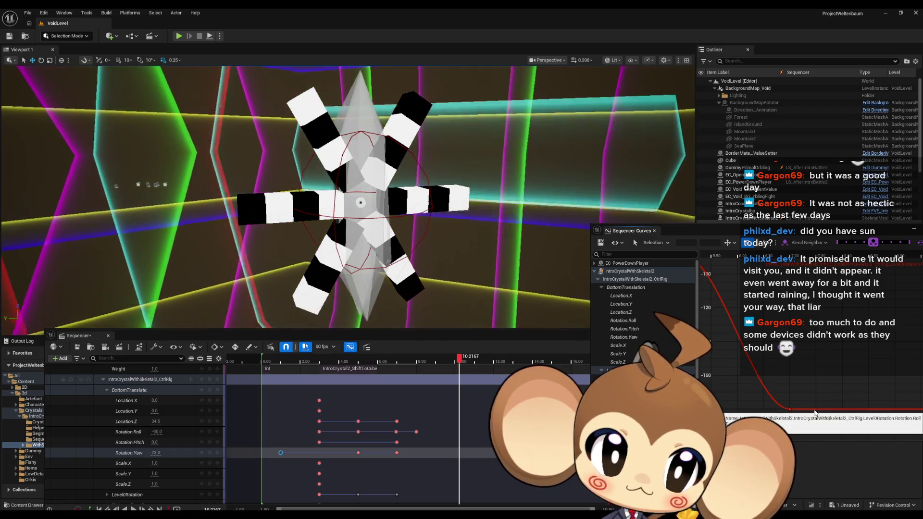
middle_click(820, 409)
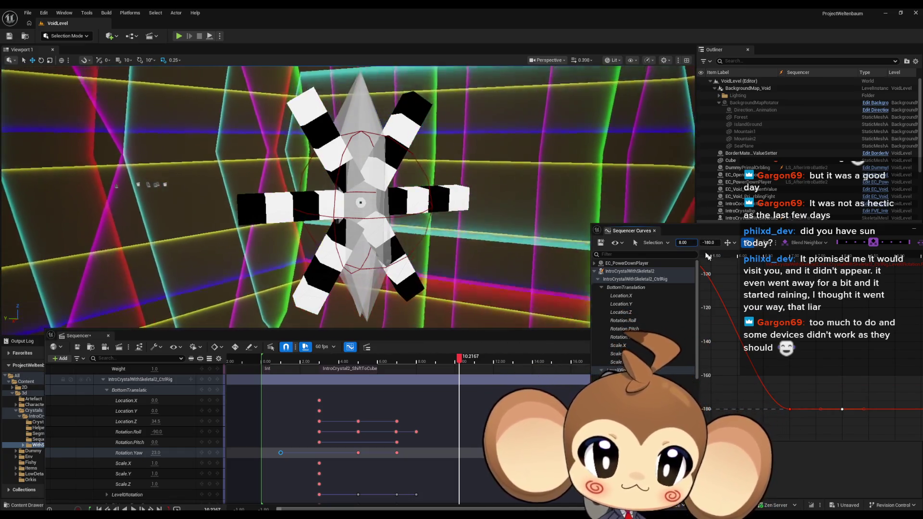
mouse_move(791, 412)
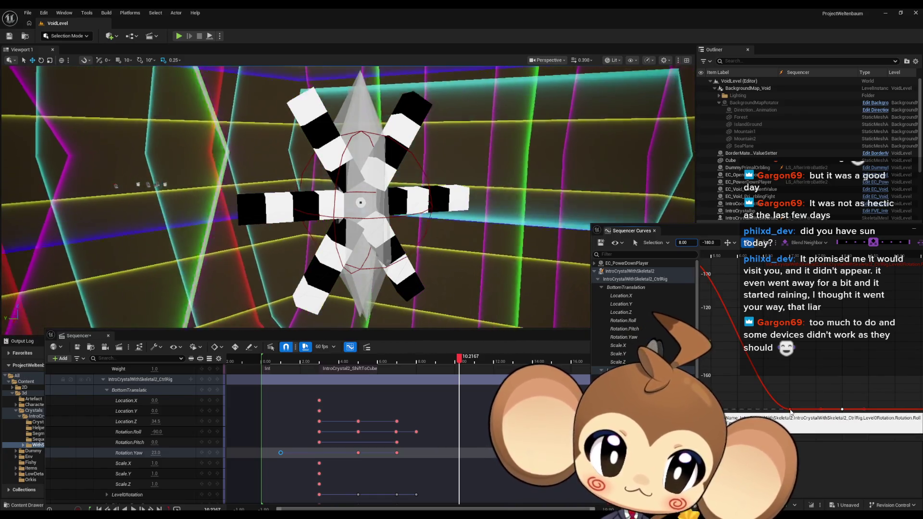
drag(791, 411, 788, 406)
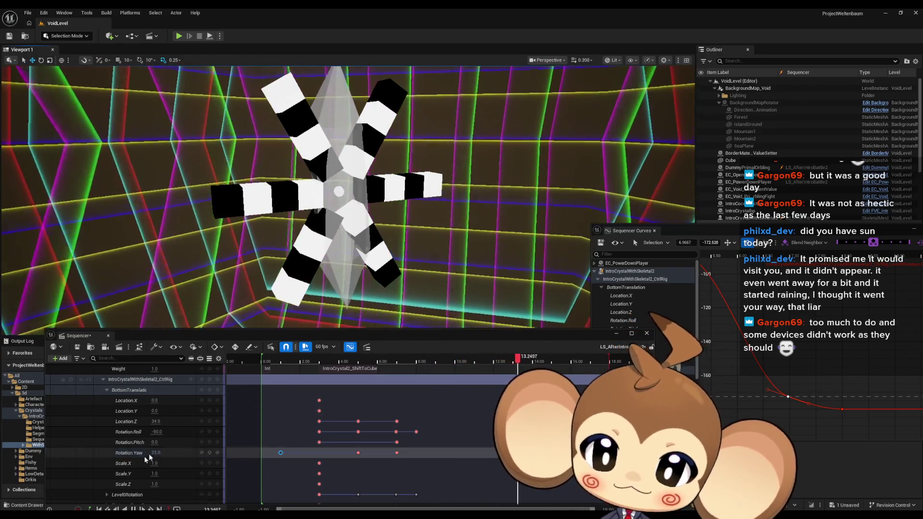
Replay from the sequence start and show BottomTranslation's Location.Z curve in the curve editor
click(98, 508)
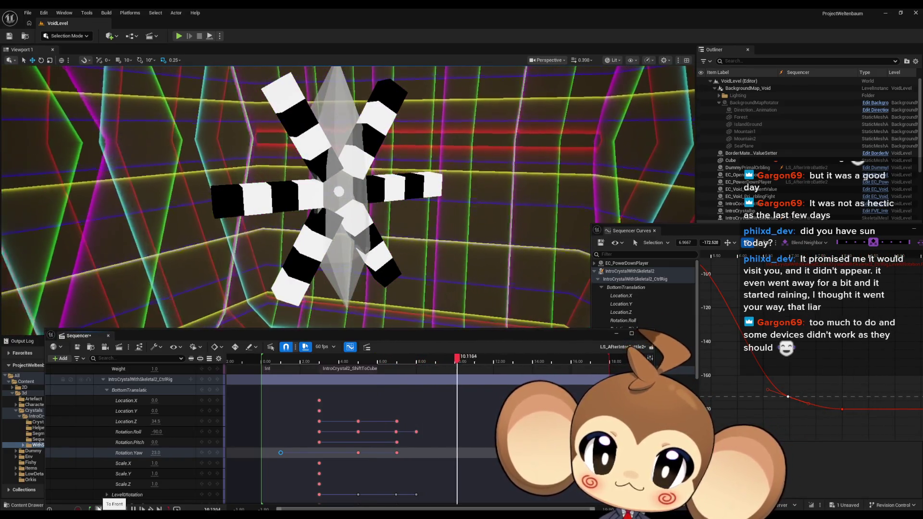
click(685, 228)
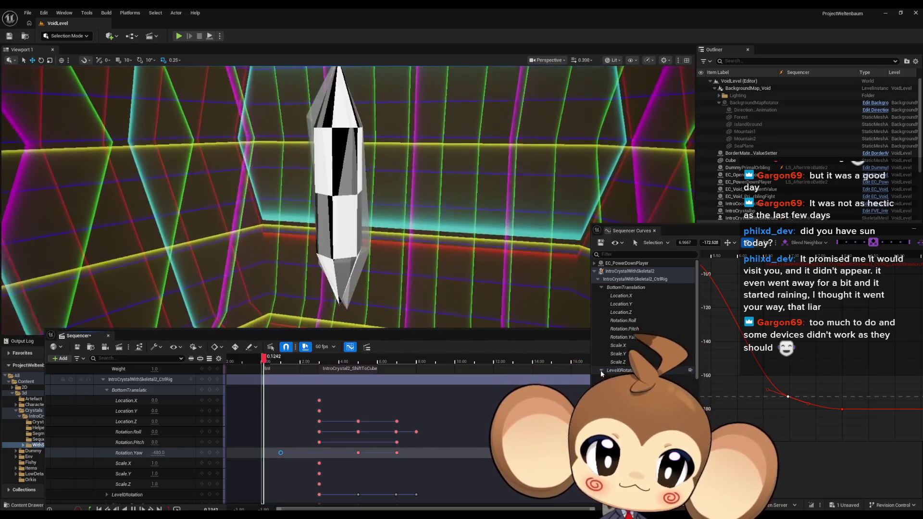
click(633, 312)
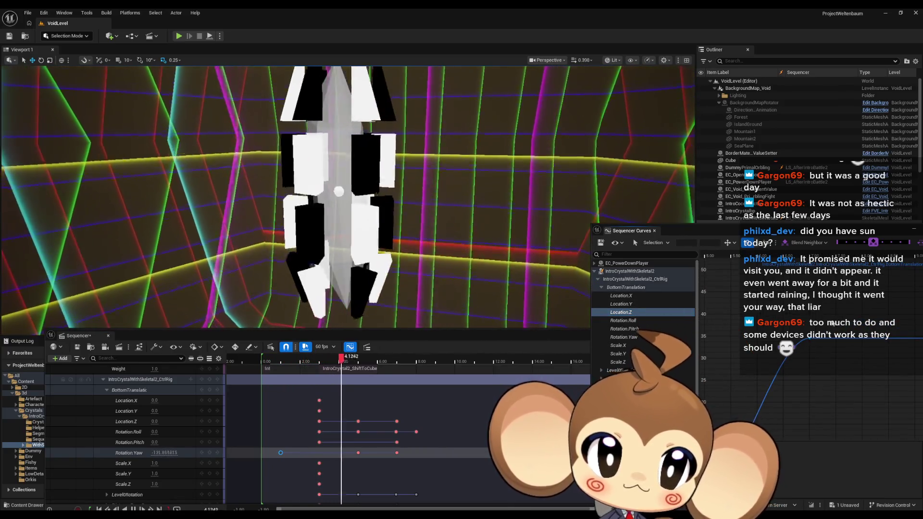
Add a Location.Z key, move it to 8.00 s, and lower it slightly
middle_click(839, 345)
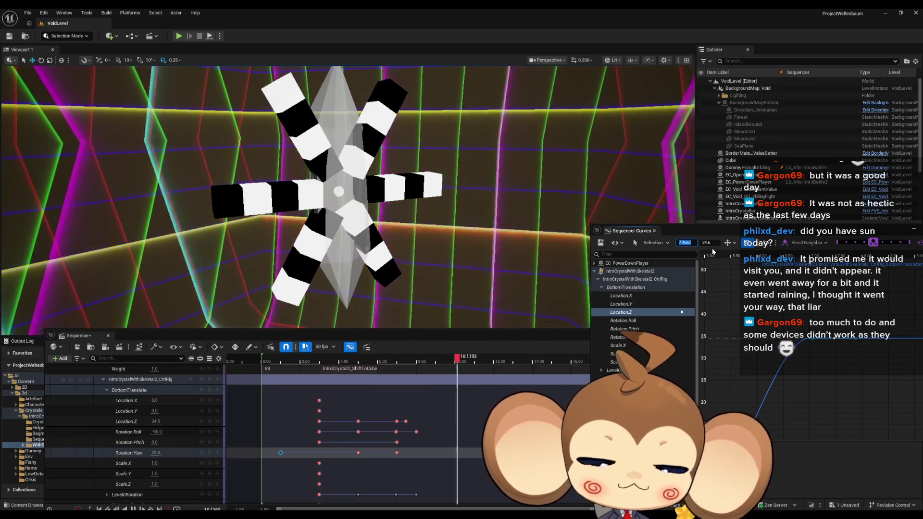
text(8.00)
key(Return)
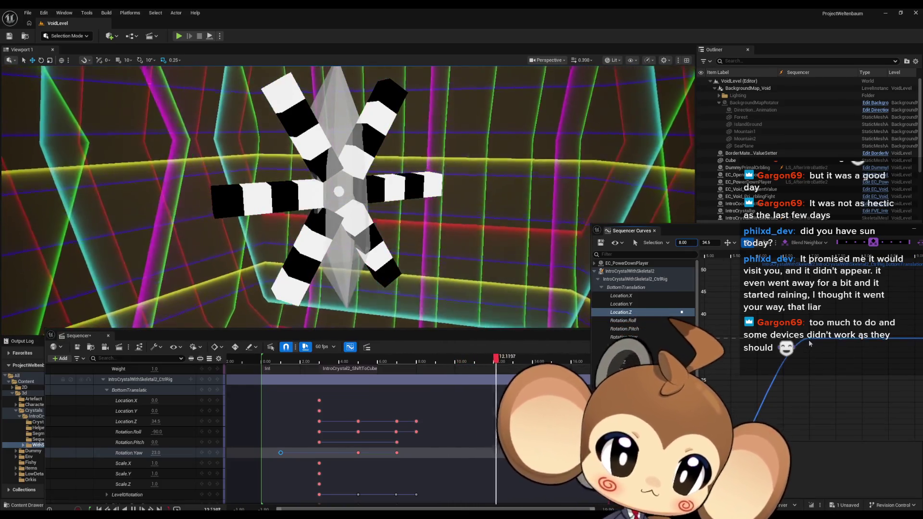
drag(811, 340, 811, 355)
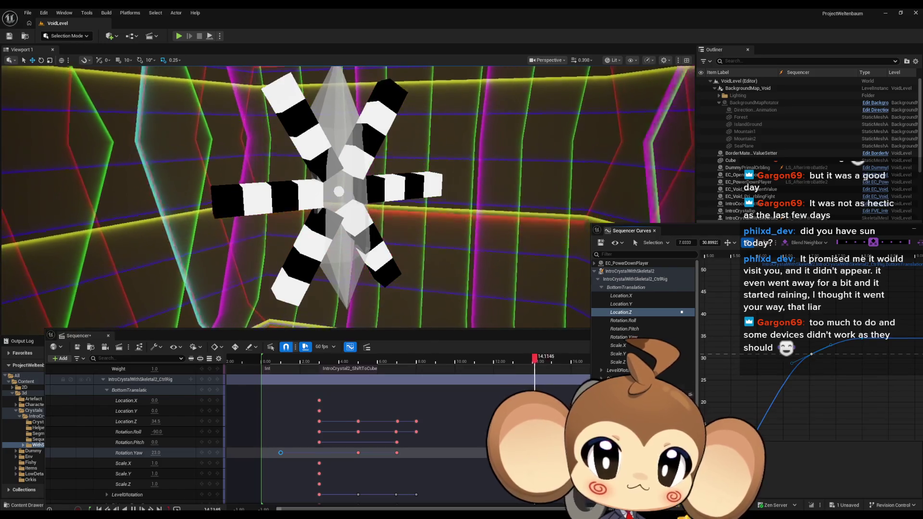
click(206, 477)
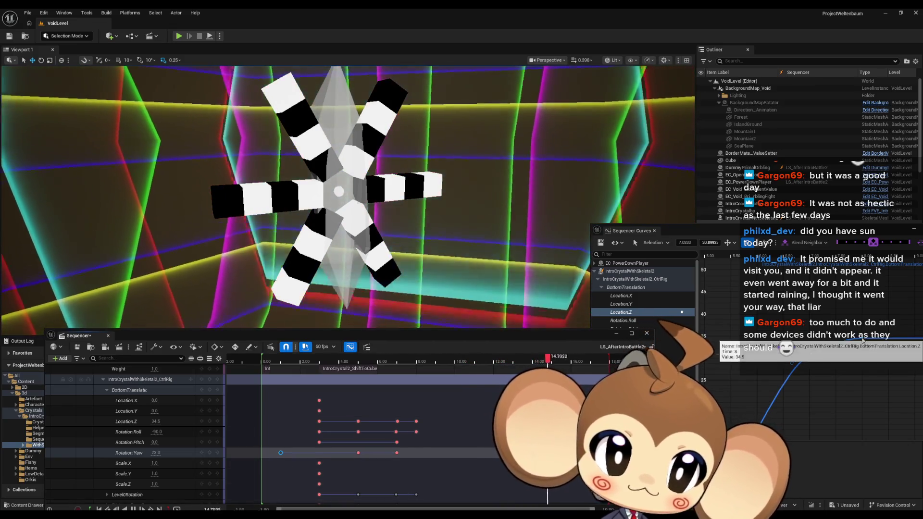
Retime the Location.Z key to 7.5 s, undoing a 7 s attempt, and replay from the start
click(683, 243)
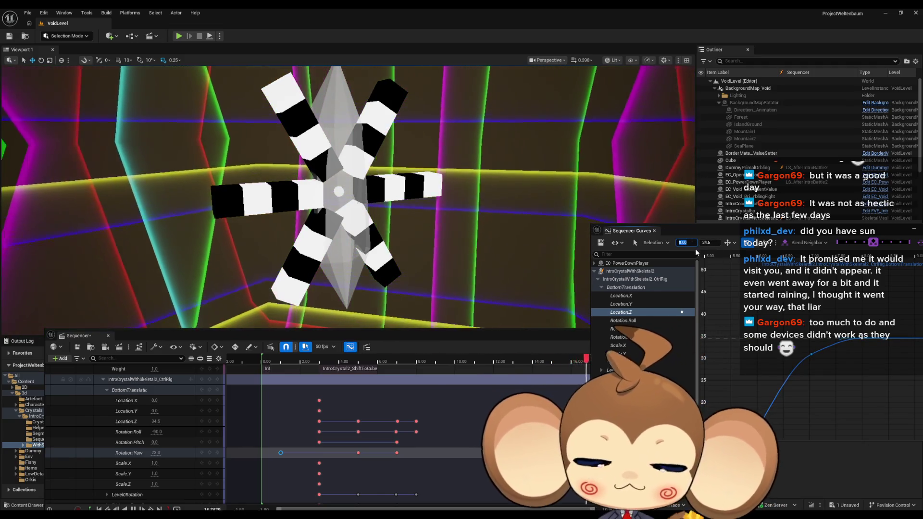
text(7)
key(Return)
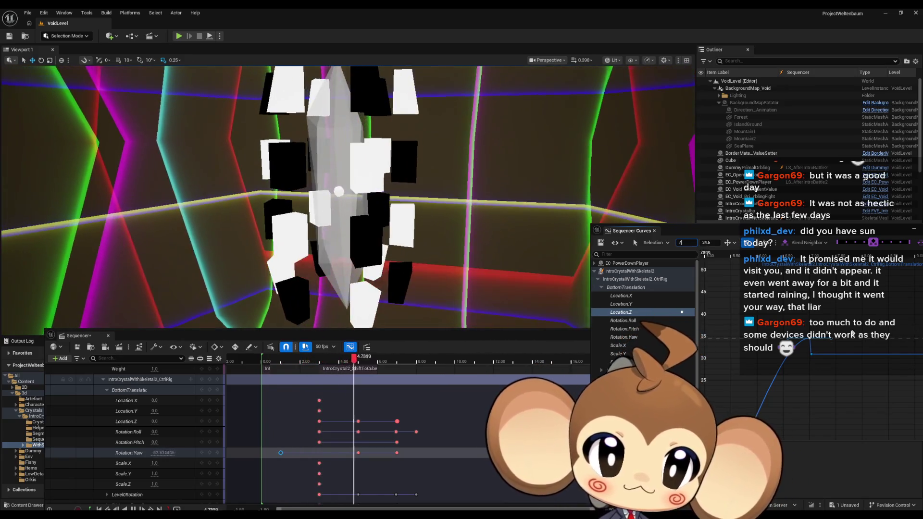
key(ctrl+z)
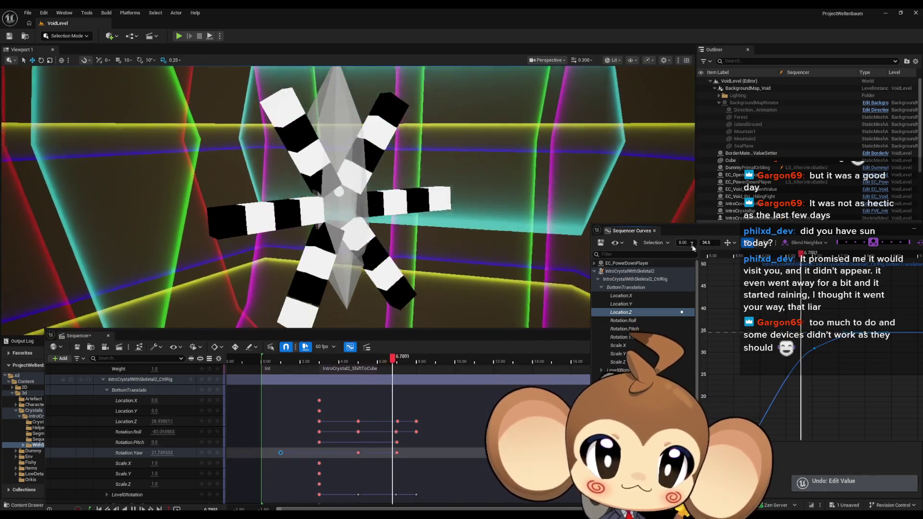
click(687, 243)
text(7.5)
key(Return)
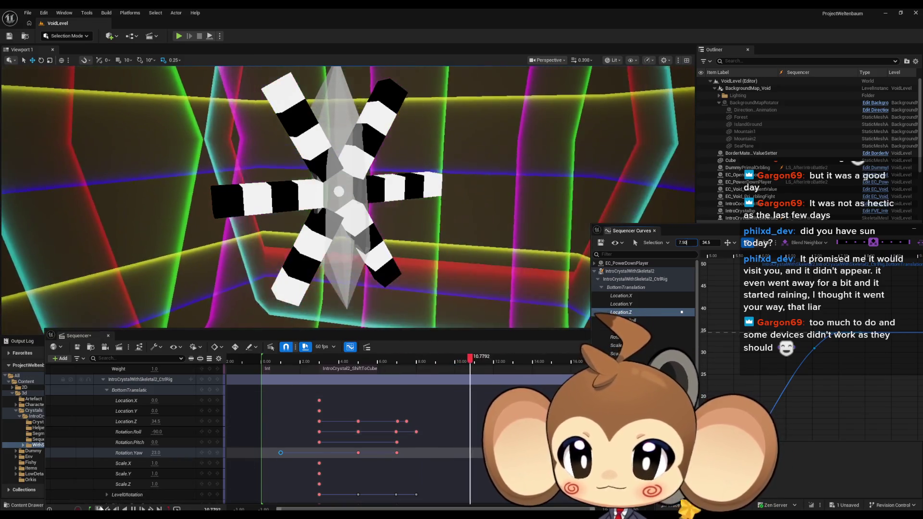
click(99, 508)
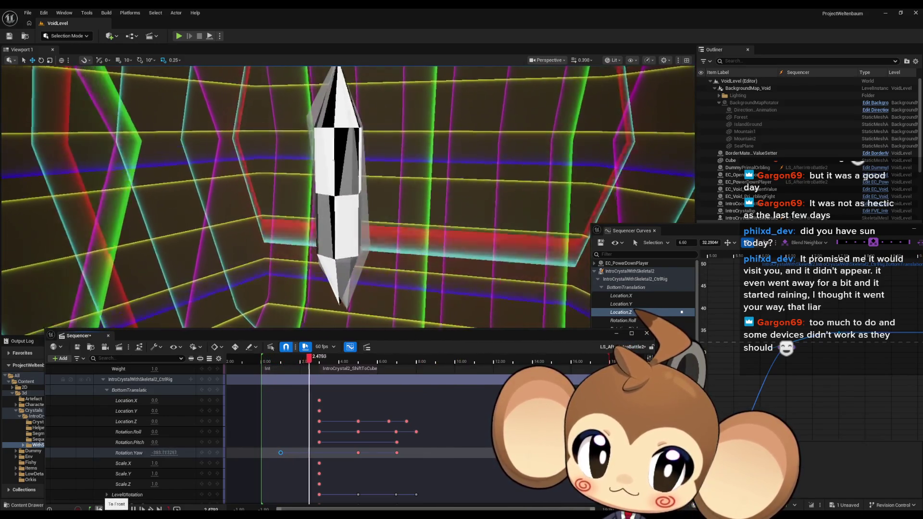
Drag the Location.Z key to 7.5 s at 34.5, then enter 7 as its time
click(784, 340)
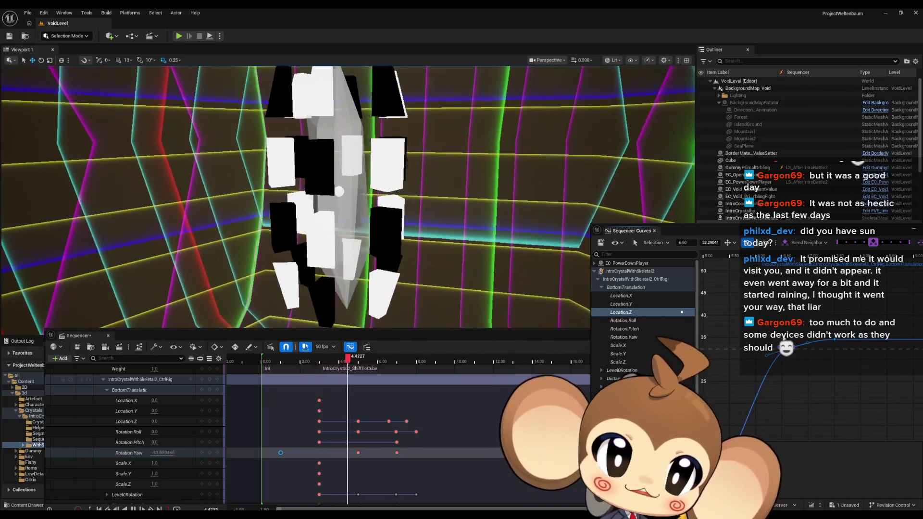
drag(802, 365, 865, 362)
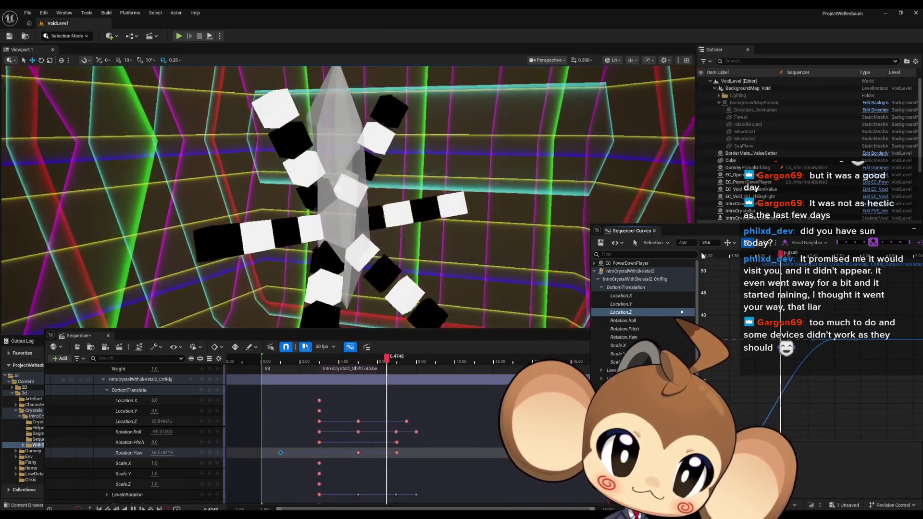
click(689, 243)
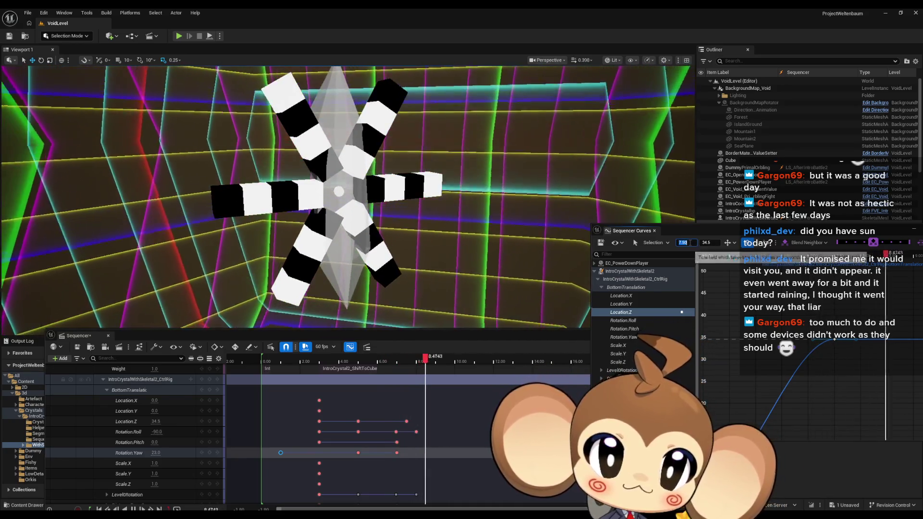
text(7)
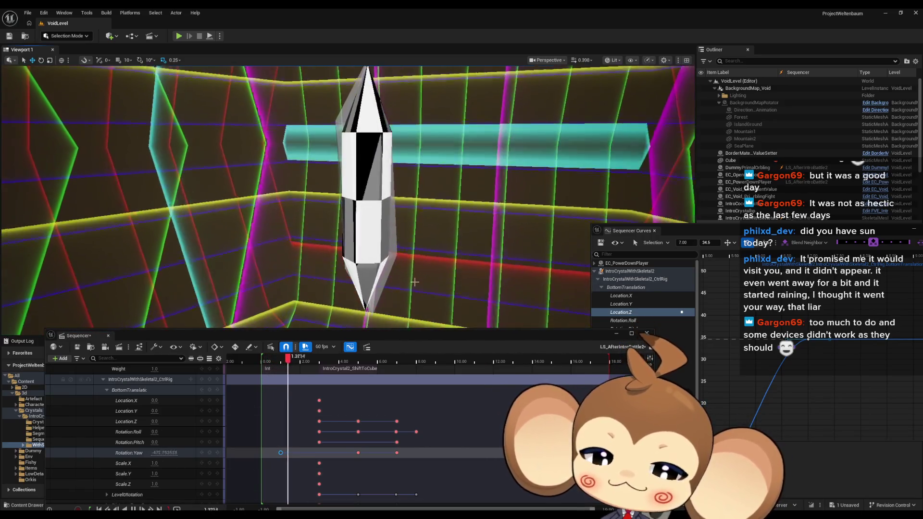
Maximize the viewport, lower the timeline, and end the playback range at about 8 s
key(F11)
drag(420, 339, 411, 426)
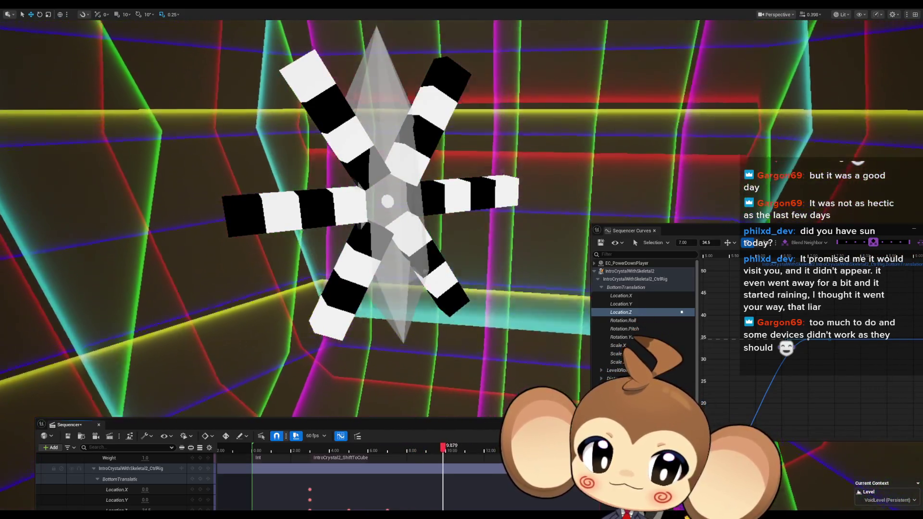
drag(462, 442, 410, 443)
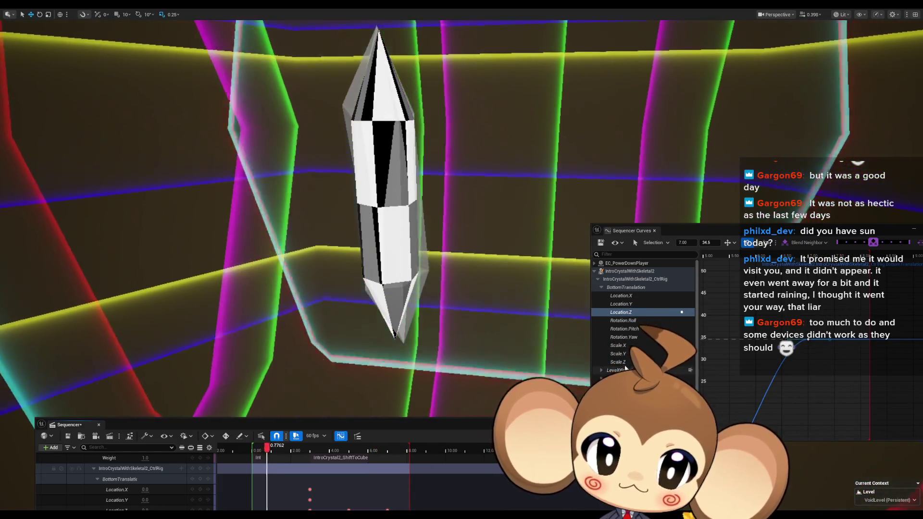
Set the Rotation.Yaw curve's bottom key to -960, restore the editor layout, and save with Ctrl+S
click(636, 337)
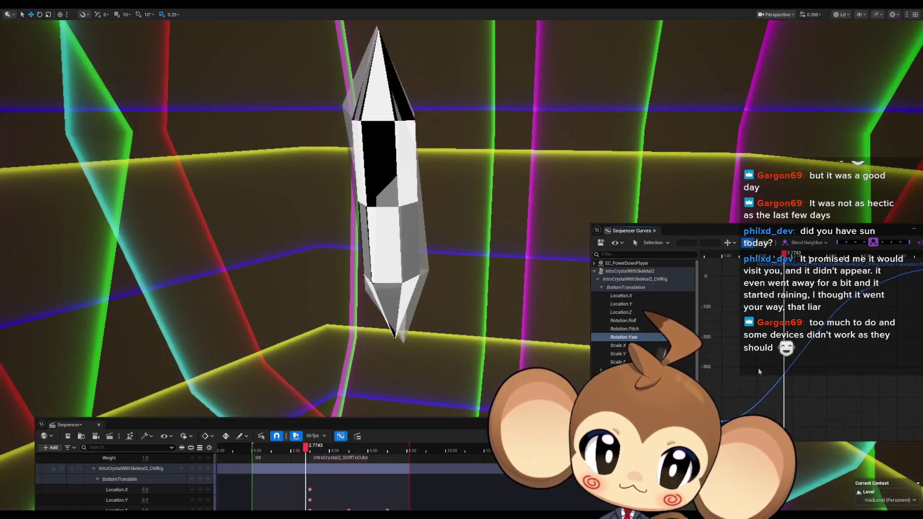
click(742, 387)
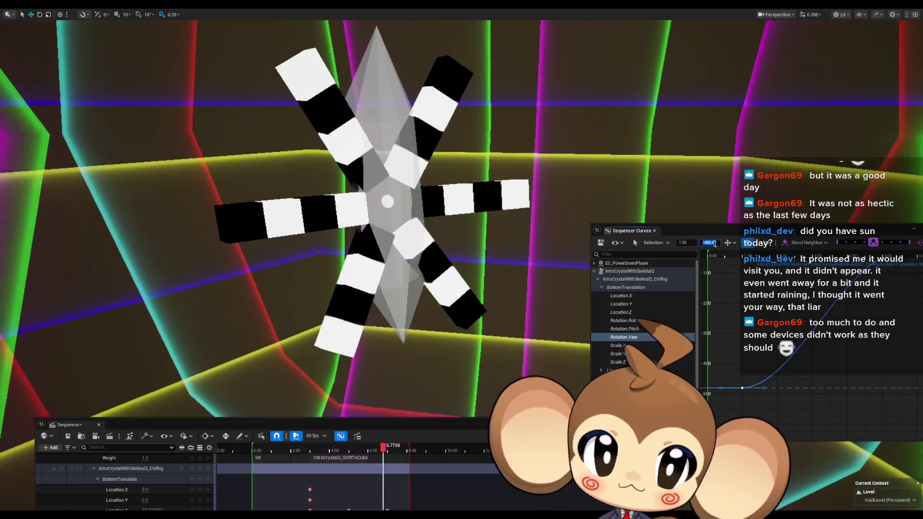
click(708, 242)
text(-960)
key(Return)
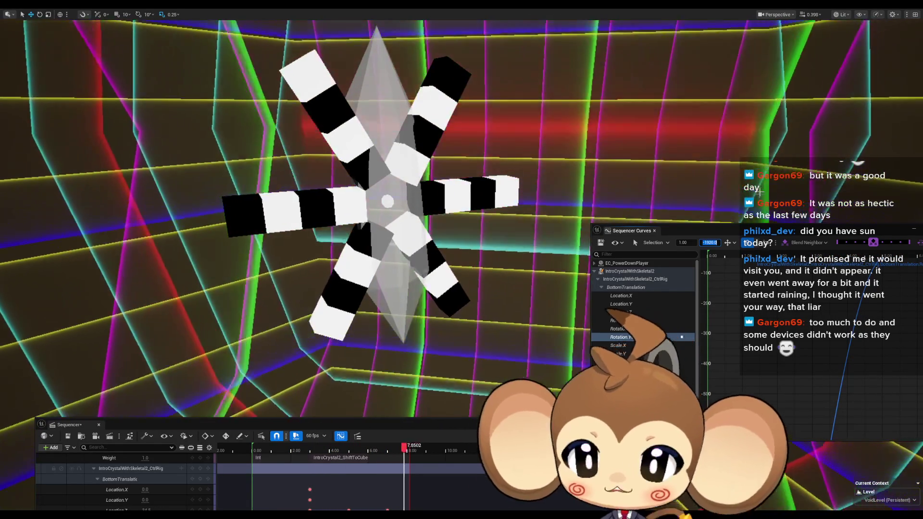
key(F11)
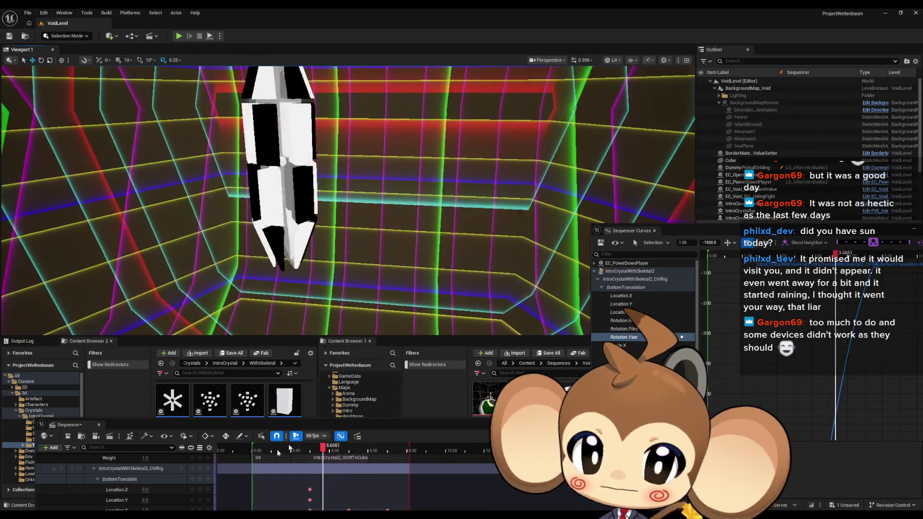
key(ctrl+s)
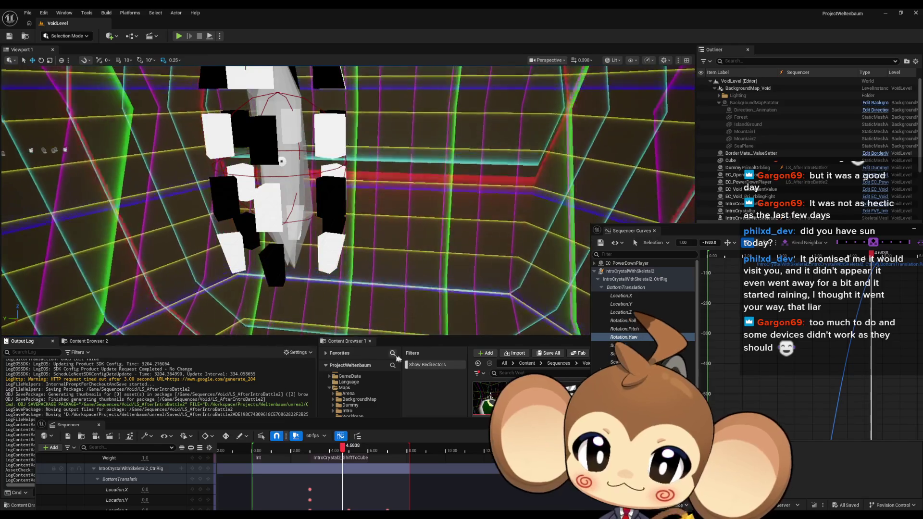
Open the Main level from the Content folder, play-test the game, then leave fullscreen and stop
click(527, 363)
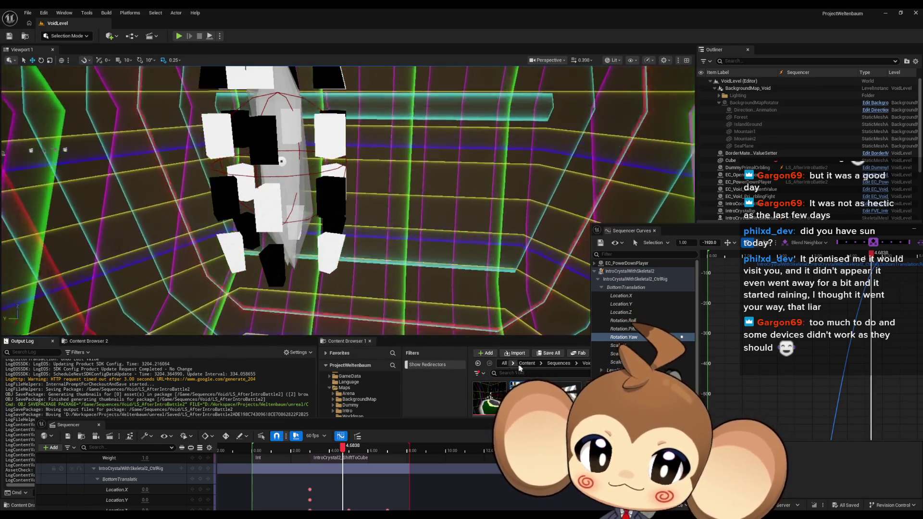
drag(289, 425, 90, 418)
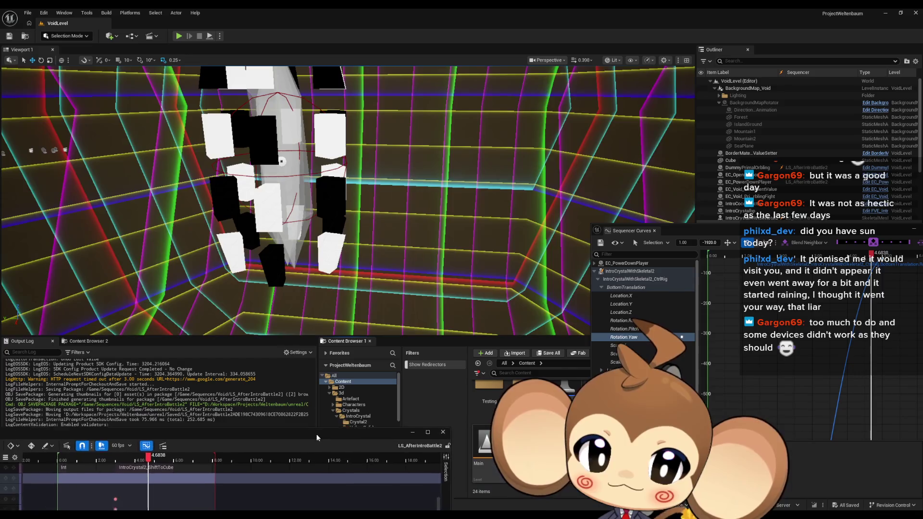
double_click(491, 463)
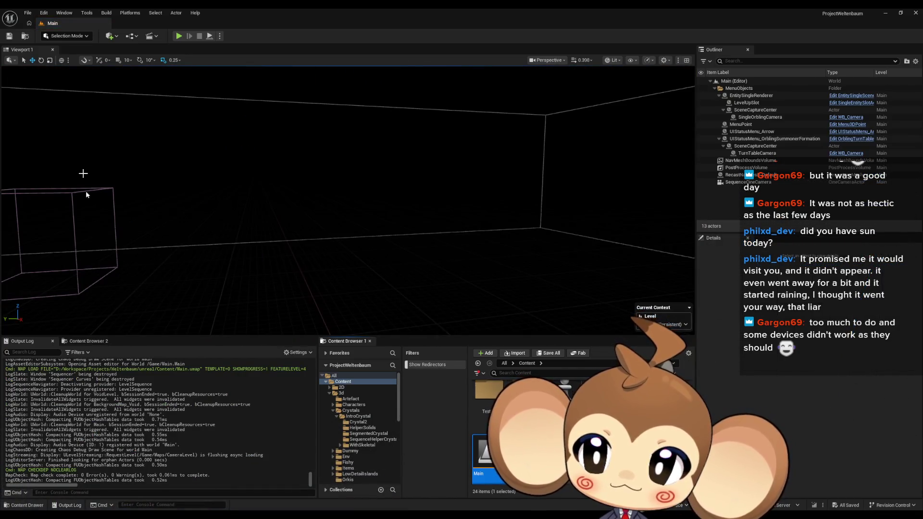
click(180, 37)
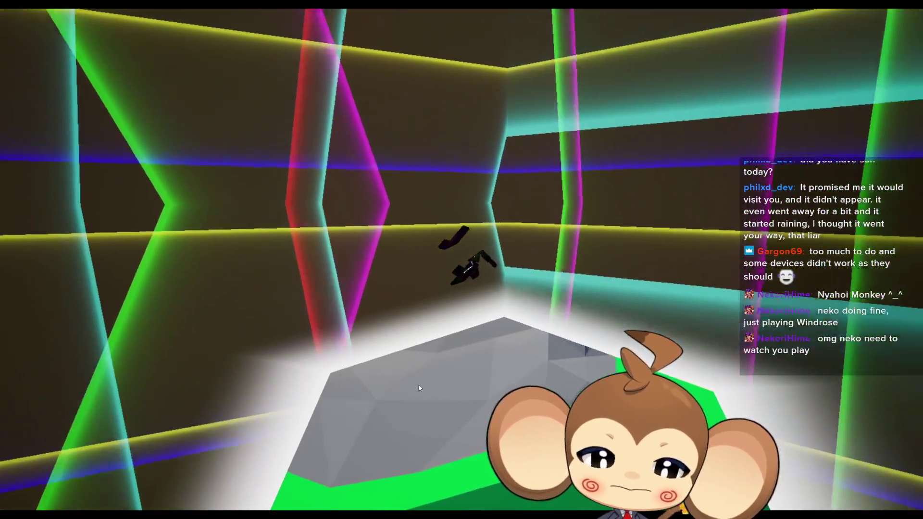
key(F11)
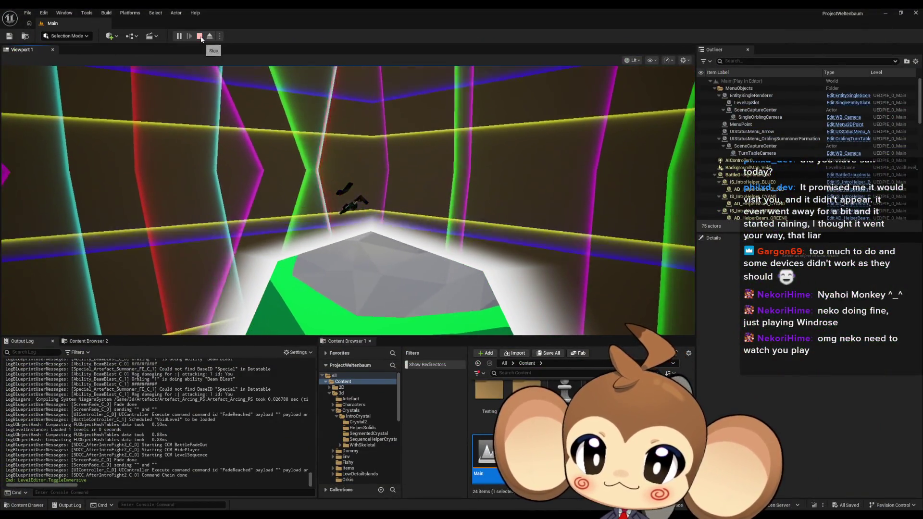
key(Escape)
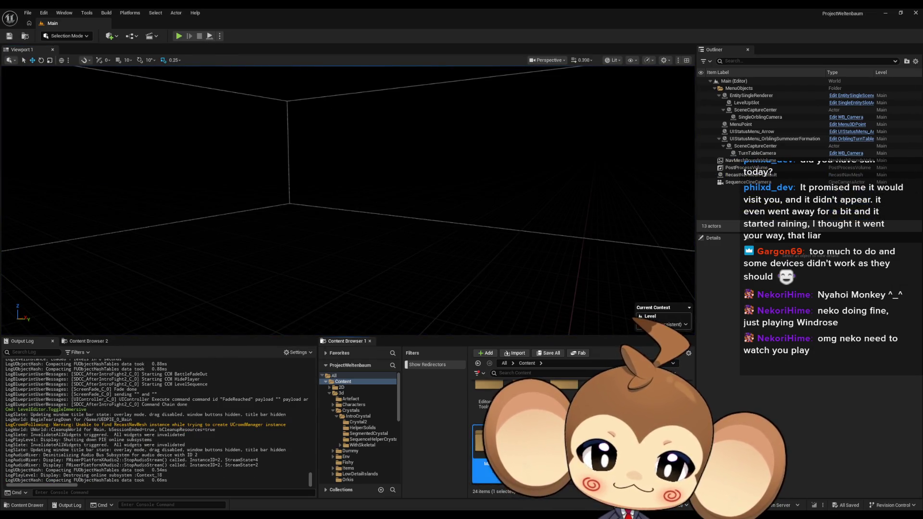
Reopen VoidLevel from Maps, load LS_AfterIntroBattle2 in Sequencer, and play it back
double_click(485, 452)
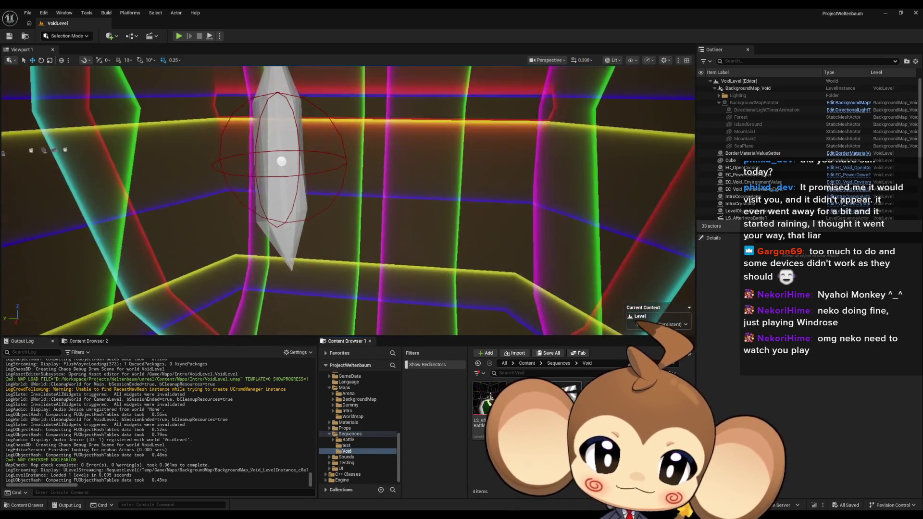
double_click(526, 392)
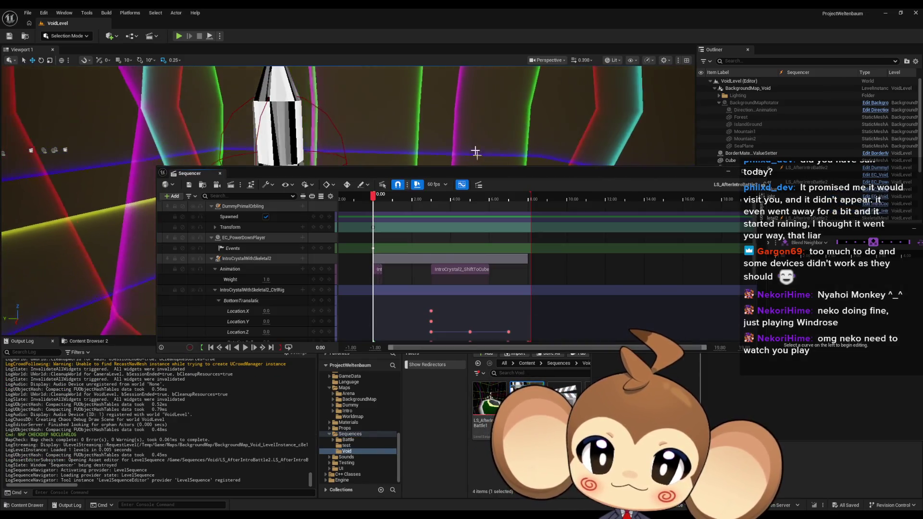
mouse_move(477, 177)
mouse_down()
mouse_move(524, 269)
mouse_move(313, 322)
mouse_move(337, 325)
mouse_move(330, 318)
mouse_up()
key(space)
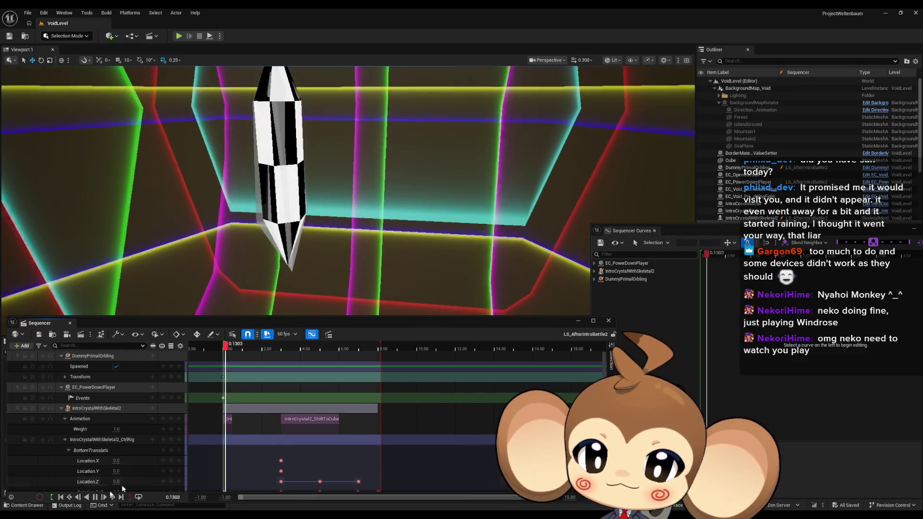
drag(403, 323, 378, 348)
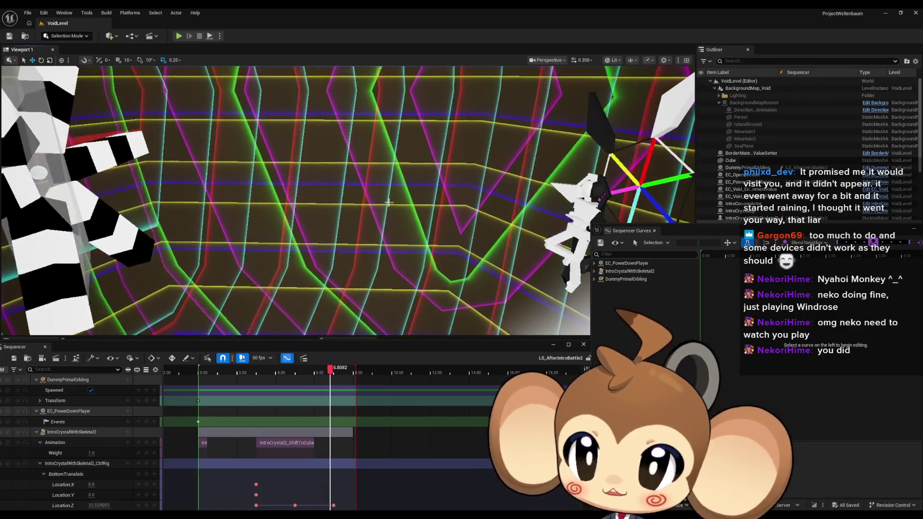
Extend playback to about 14.5 s, park the playhead near 8.03 s, and expand RotateAll instead of BottomTranslation
drag(356, 373, 478, 373)
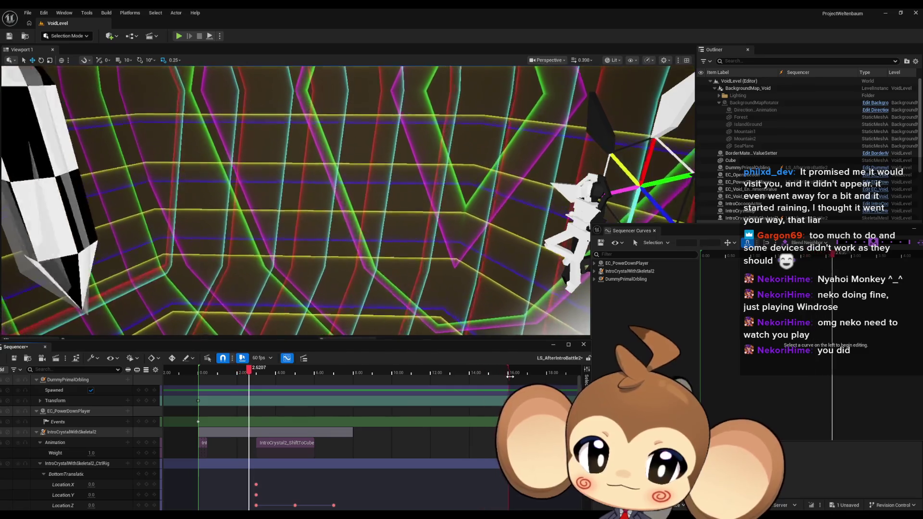
mouse_move(344, 342)
mouse_down()
mouse_move(422, 246)
mouse_move(453, 251)
mouse_up()
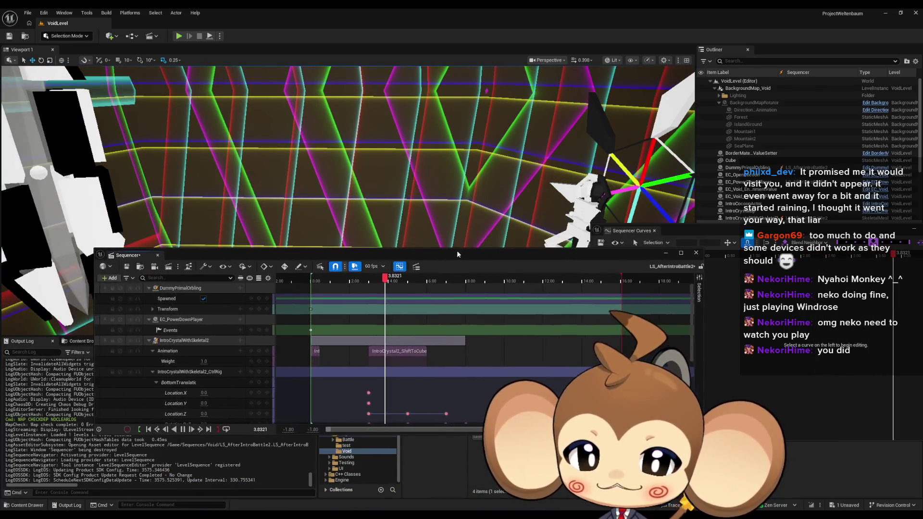
scroll(435, 344, down, 3)
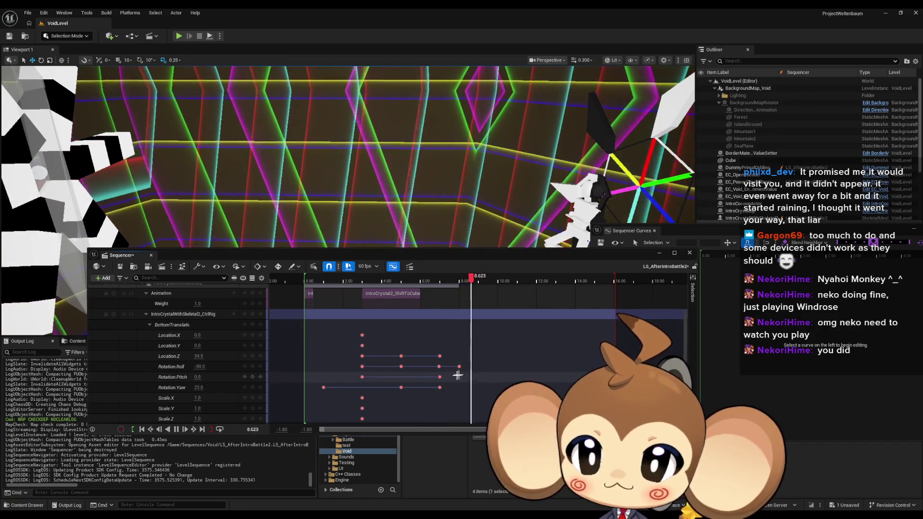
click(453, 279)
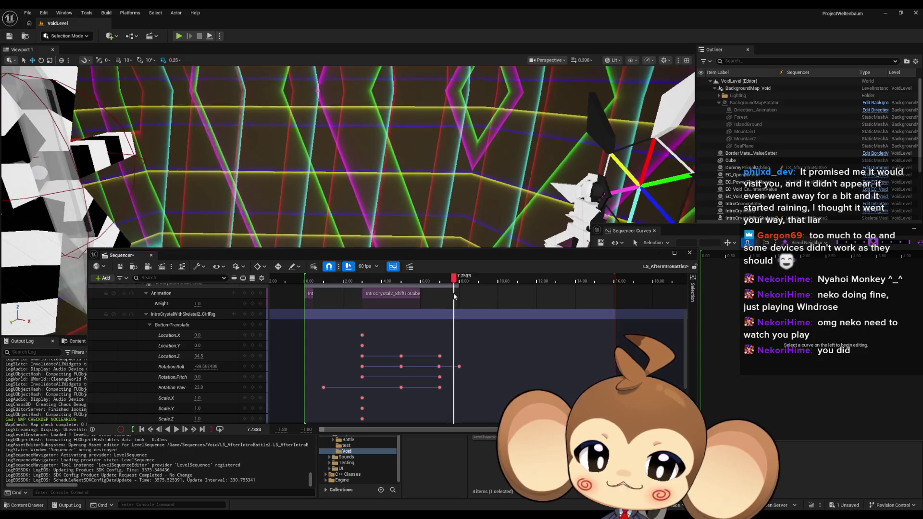
click(460, 281)
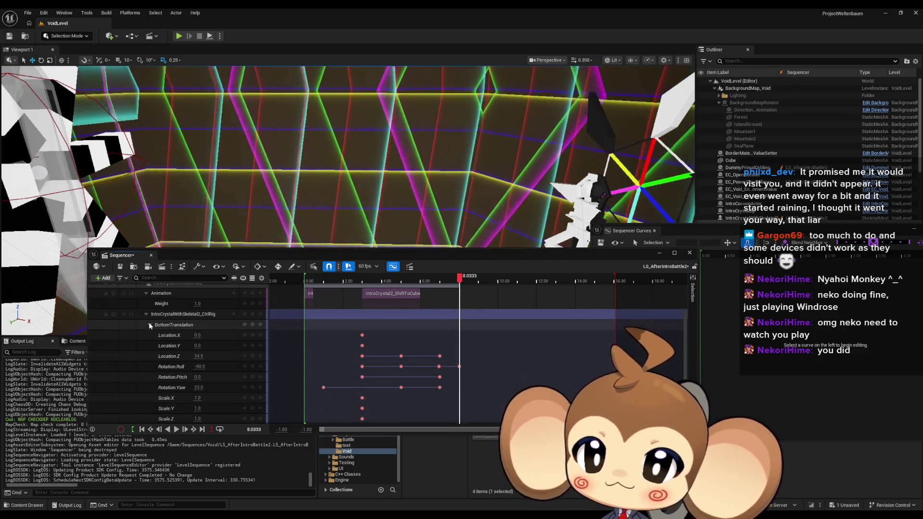
click(149, 323)
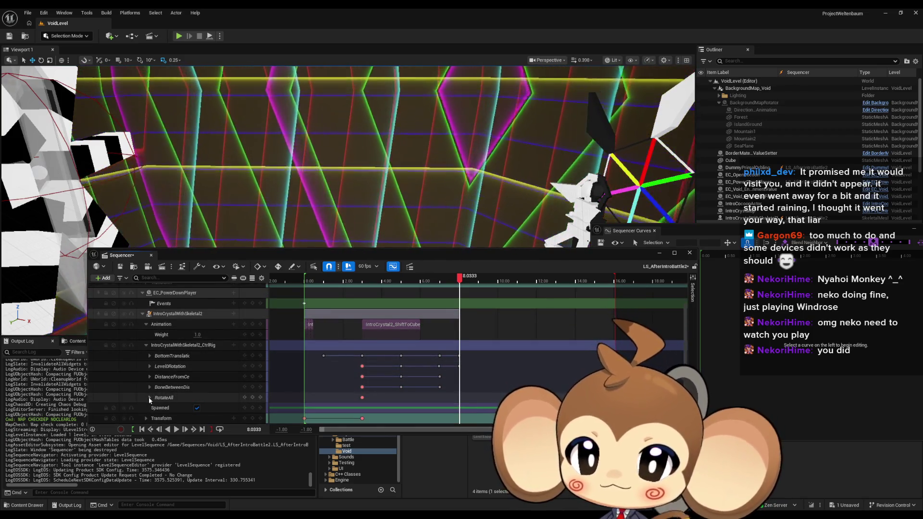
click(149, 397)
Add RotateAll Rotation.Roll and Pitch keys, snap them to 8.00 s, and scrub toward 10 s
scroll(202, 393, down, 3)
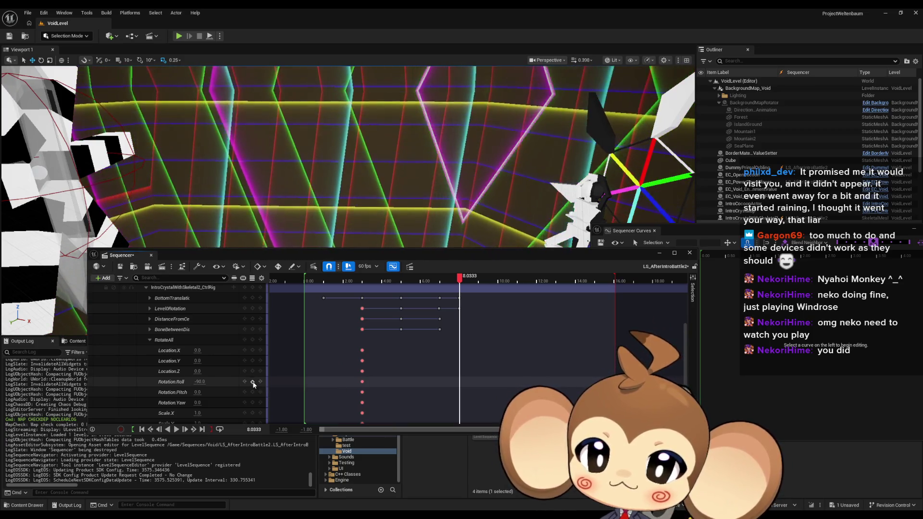
click(253, 382)
click(254, 393)
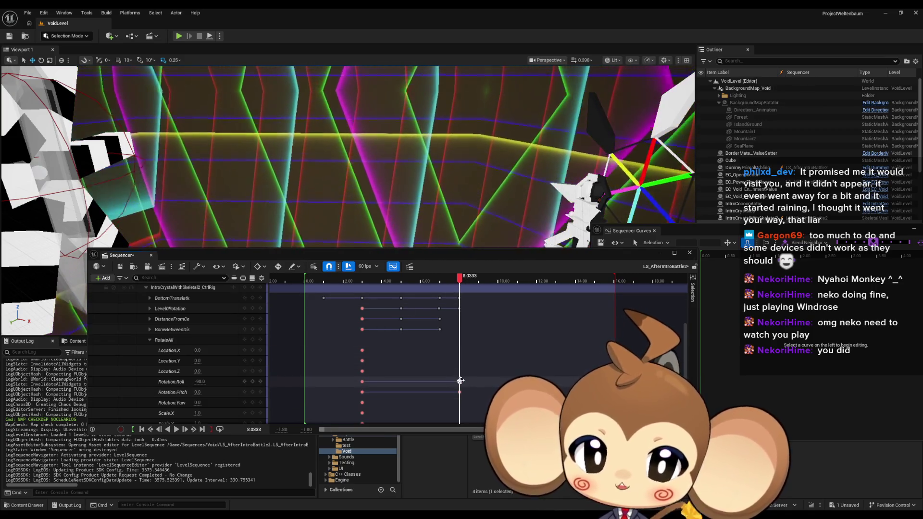
scroll(460, 382, up, 15)
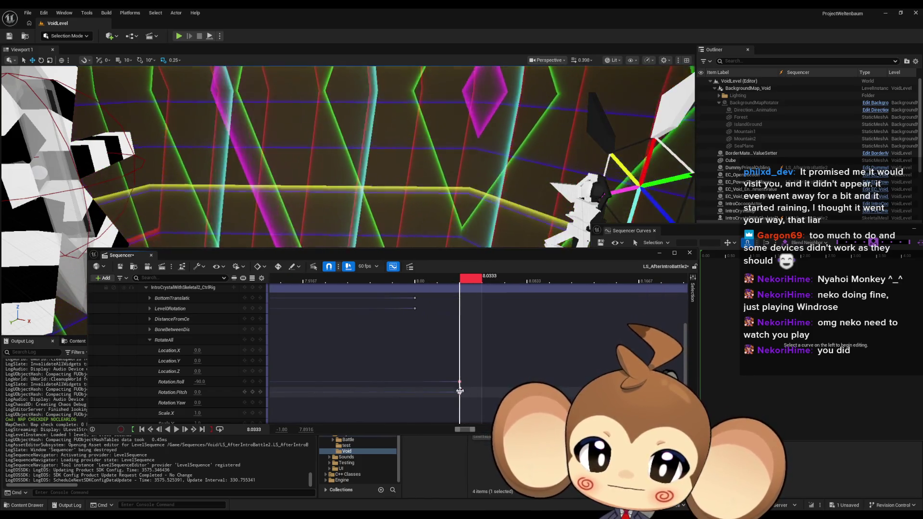
mouse_move(459, 381)
mouse_down()
mouse_move(414, 381)
mouse_move(424, 393)
mouse_move(414, 392)
mouse_up()
scroll(412, 347, down, 12)
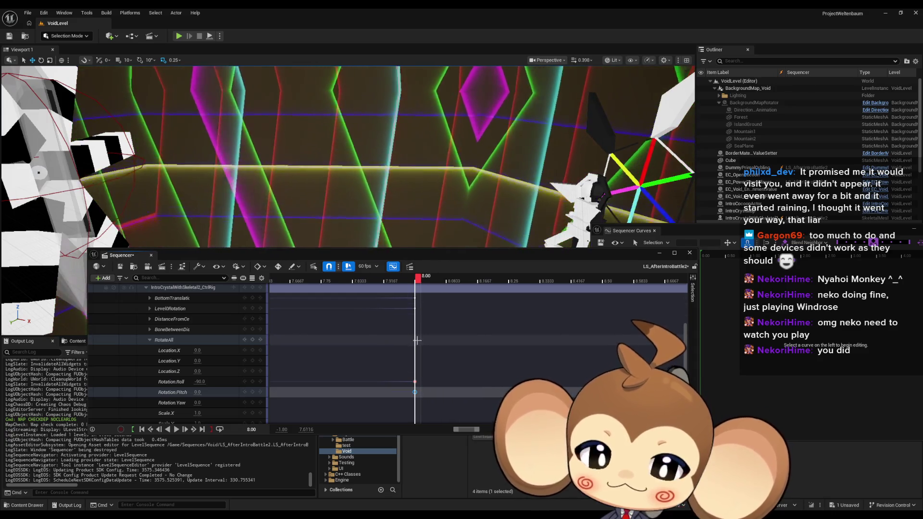
scroll(409, 344, up, 2)
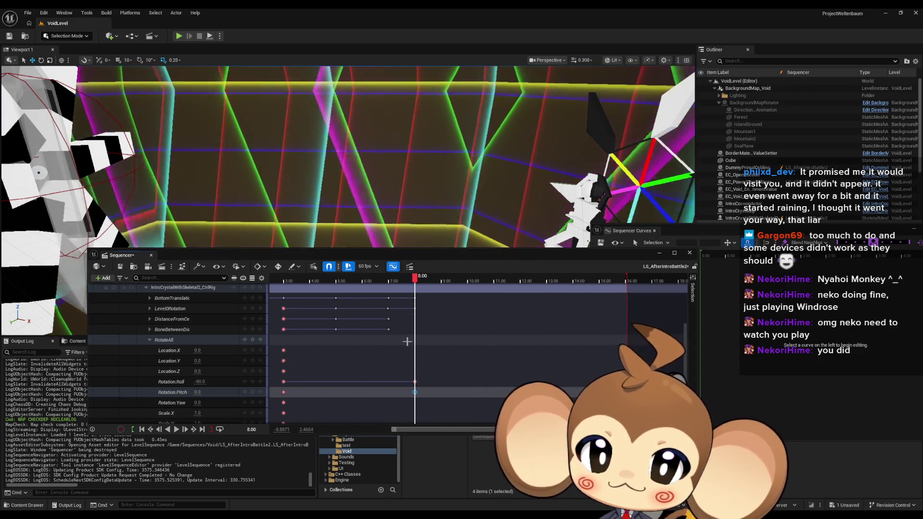
scroll(407, 341, up, 3)
mouse_move(415, 277)
mouse_down()
mouse_move(544, 269)
mouse_move(545, 279)
mouse_up()
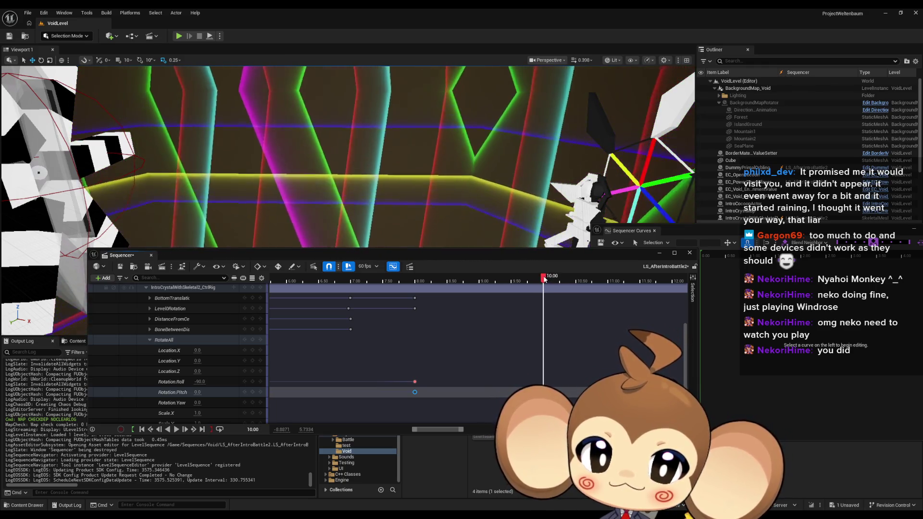
Key Rotation.Roll at 90 and Rotation.Pitch at 180 at 10 s
click(200, 382)
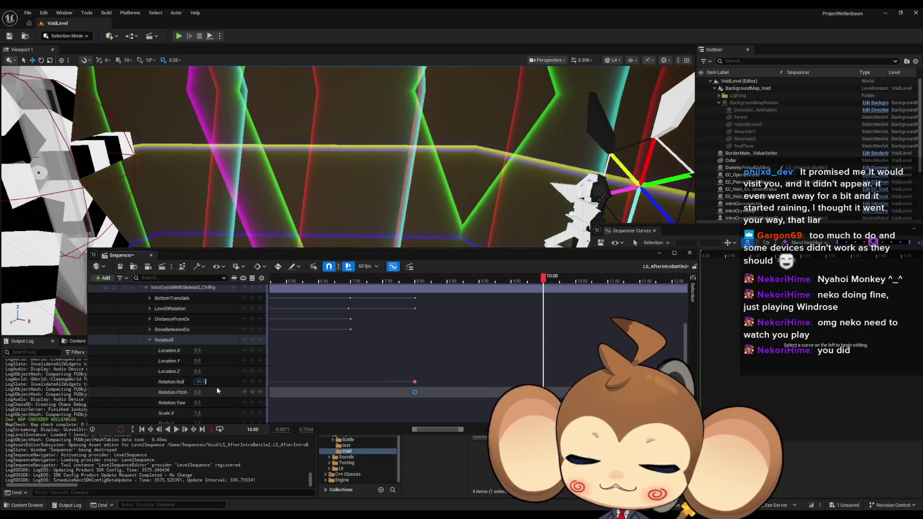
text(90)
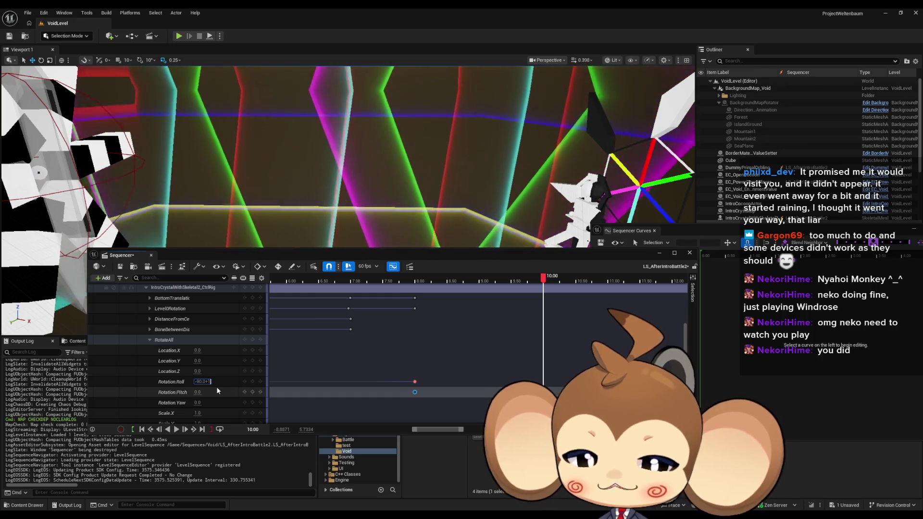
key(Return)
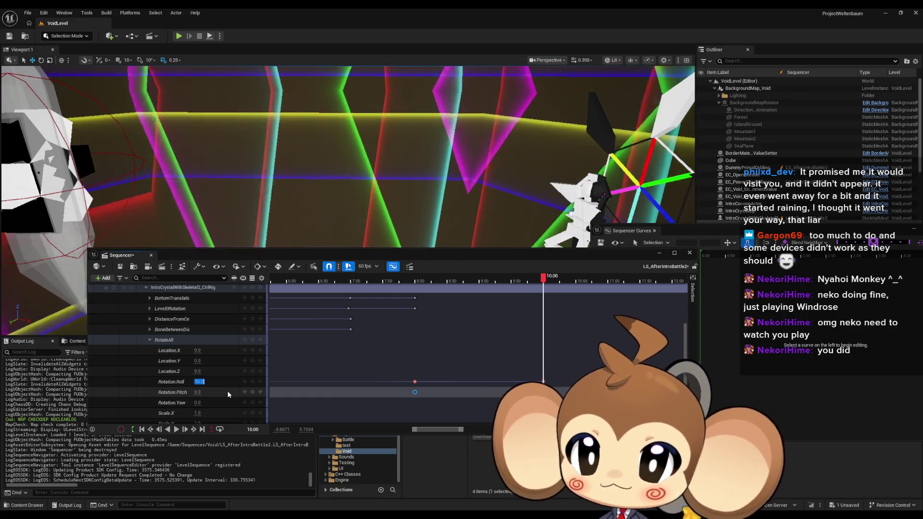
click(198, 392)
text(180)
key(Return)
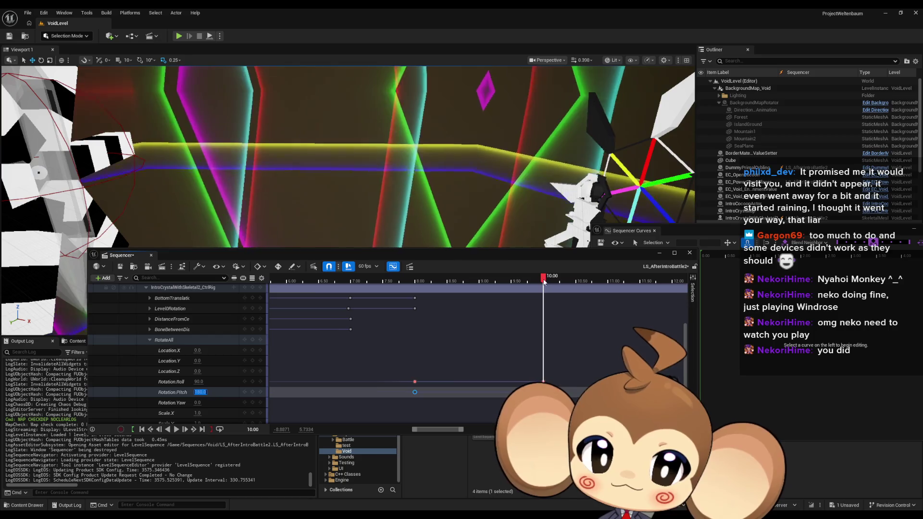
At 12 s, set Rotation.Roll to 270 and Rotation.Pitch to 360
scroll(481, 288, right, 5)
scroll(445, 291, down, 1)
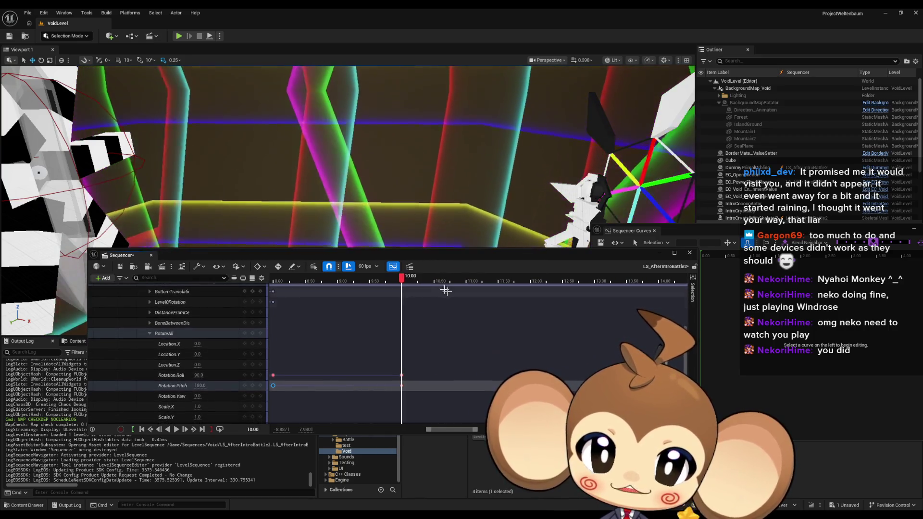
scroll(445, 291, up, 1)
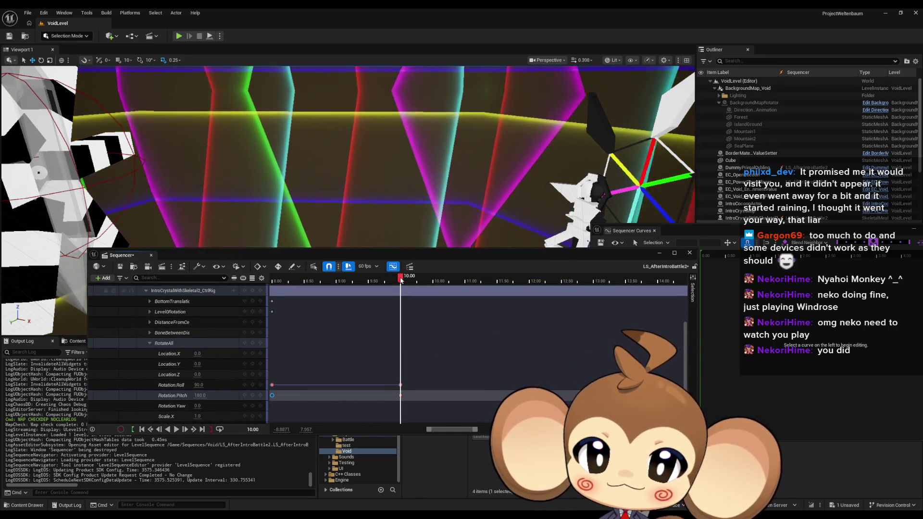
drag(401, 280, 418, 282)
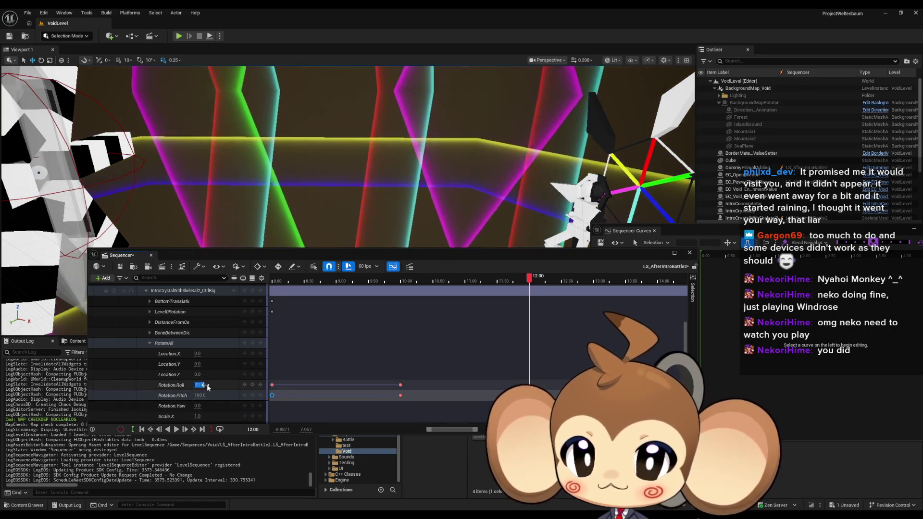
text(+180)
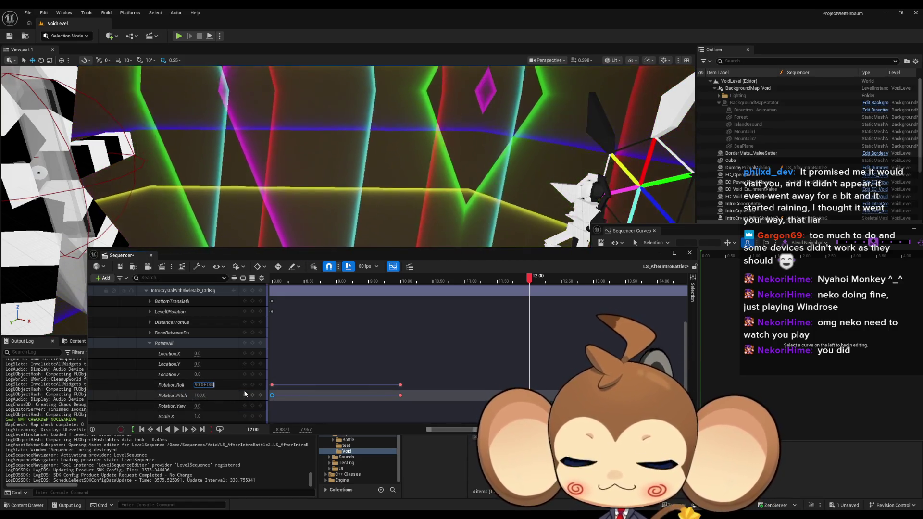
key(Return)
click(199, 395)
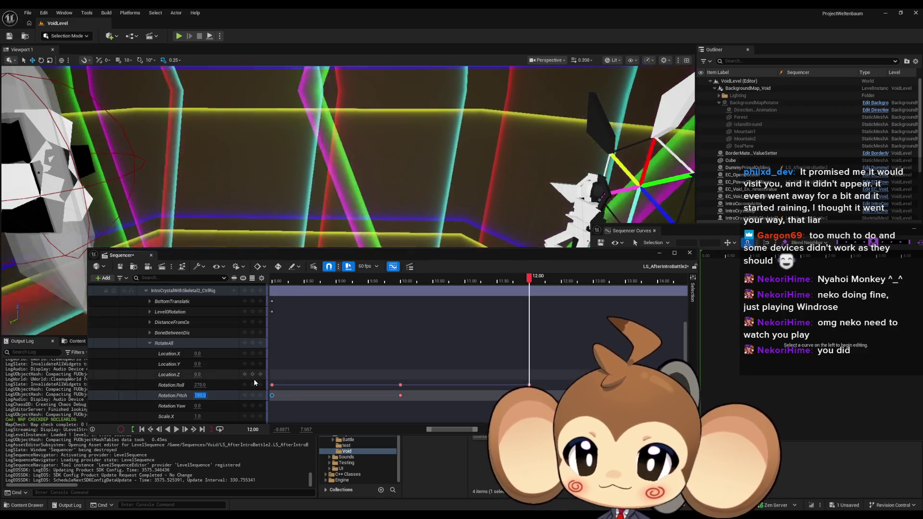
text(36)
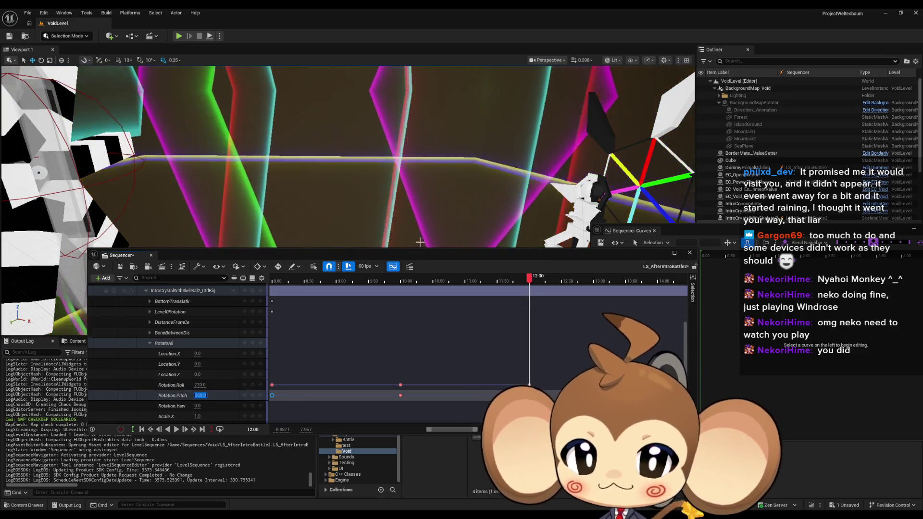
text(0)
key(Return)
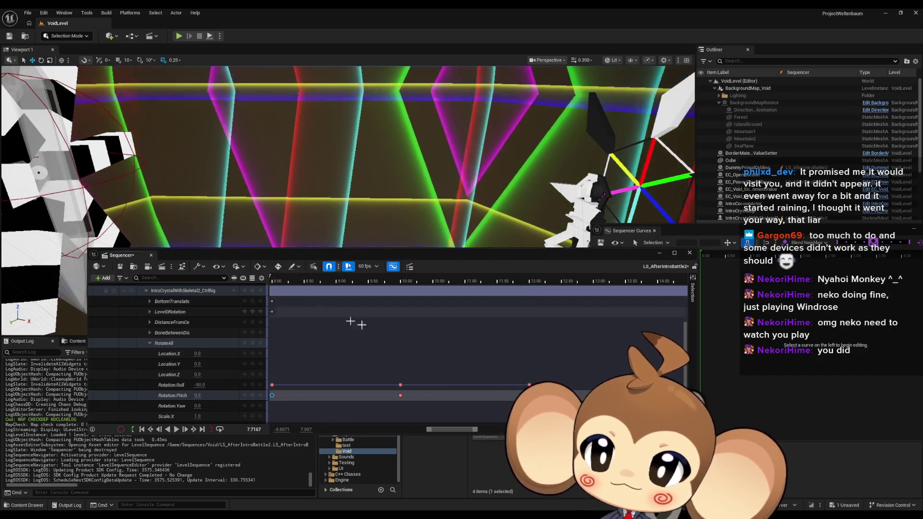
Rewind the sequence to the start and play it
drag(354, 281, 288, 280)
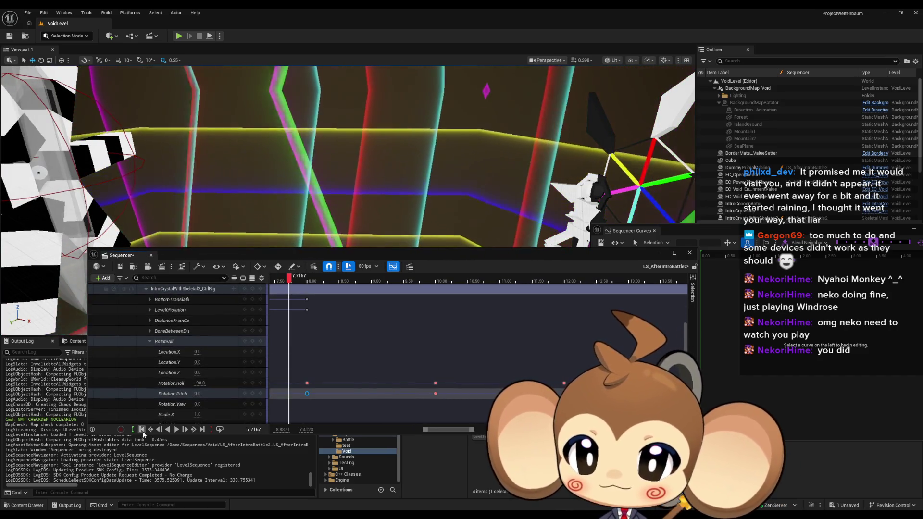
click(142, 430)
click(176, 430)
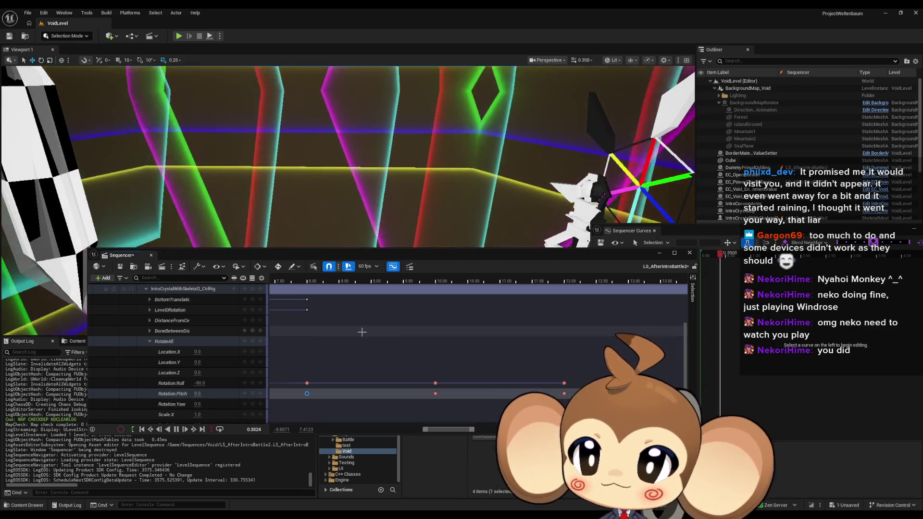
Lower the Sequencer window for viewport room, scrub back to about 9.3 s, and select the Roll/Pitch keys
drag(395, 256, 413, 335)
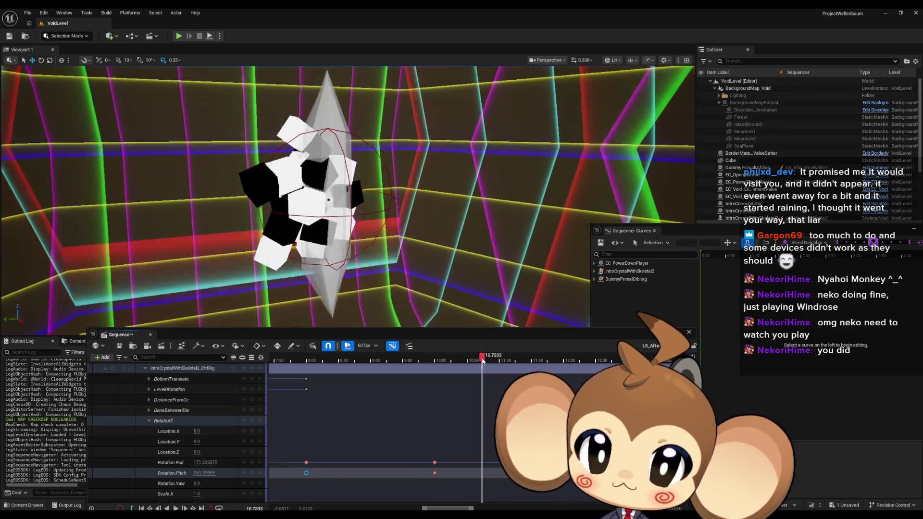
drag(466, 360, 294, 359)
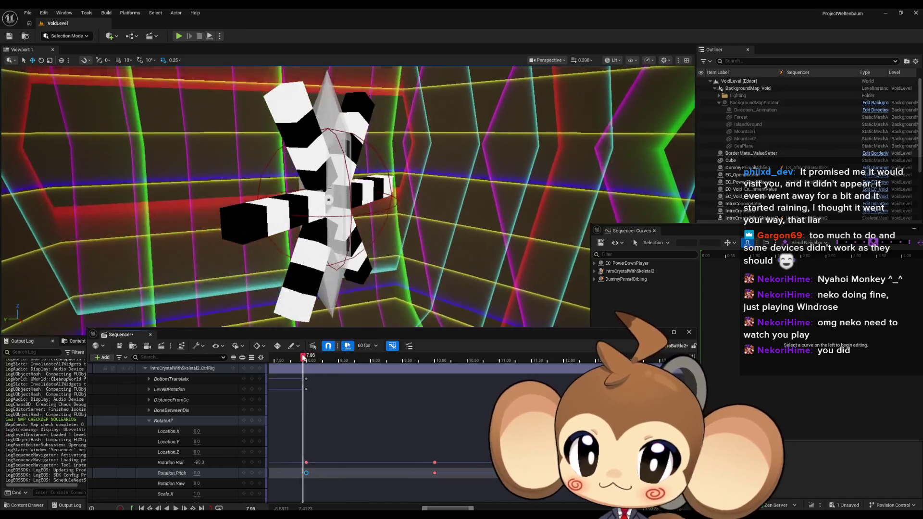
ctrl+scroll(356, 446, down, 5)
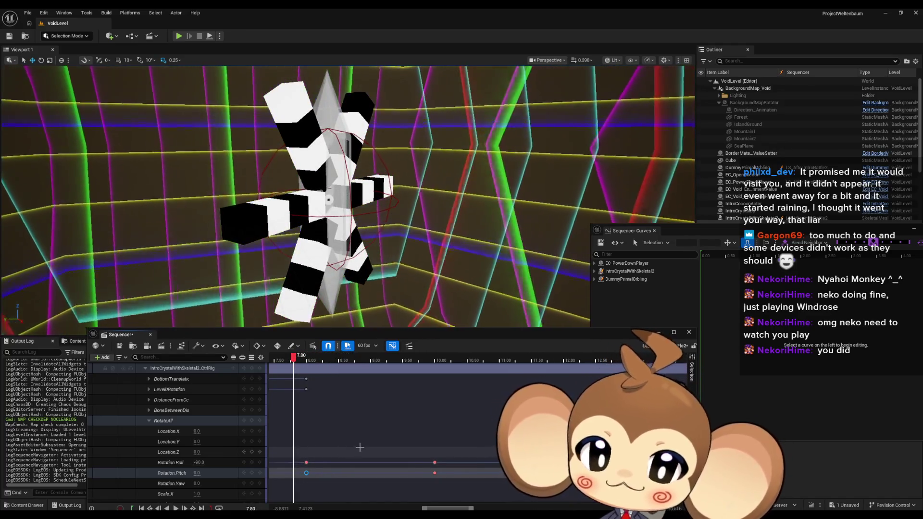
mouse_move(382, 447)
mouse_down()
mouse_move(497, 415)
mouse_move(410, 445)
mouse_up()
Set all selected Roll and Pitch keys to Linear interpolation
shift+click(366, 427)
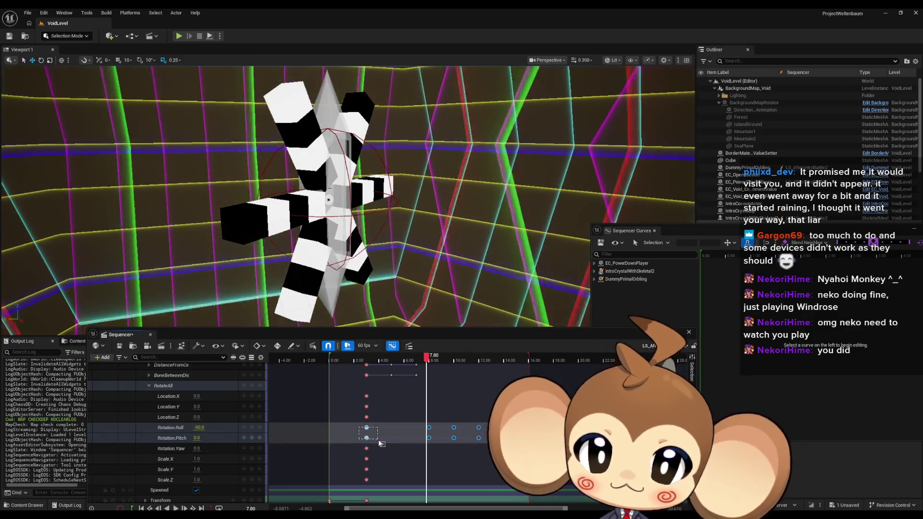
shift+click(367, 438)
right_click(368, 437)
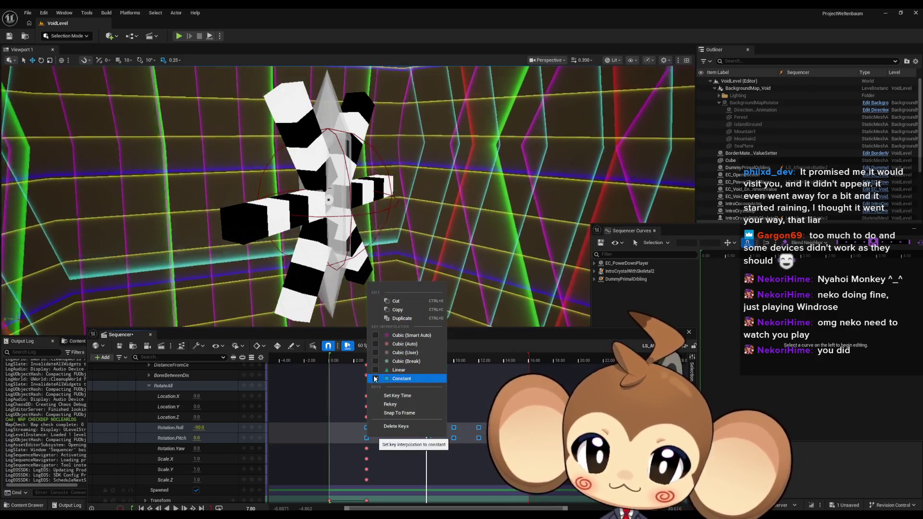
click(399, 370)
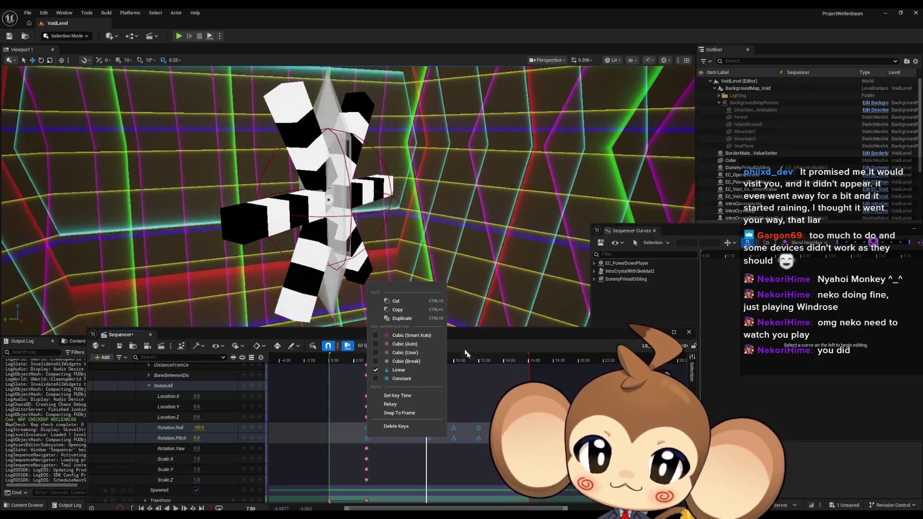
key(Escape)
Scrub from about 7.3 s to 8 s to check the steady rotation
click(418, 360)
mouse_move(418, 360)
mouse_down()
mouse_move(490, 360)
mouse_move(422, 359)
mouse_move(449, 359)
mouse_move(431, 360)
mouse_up()
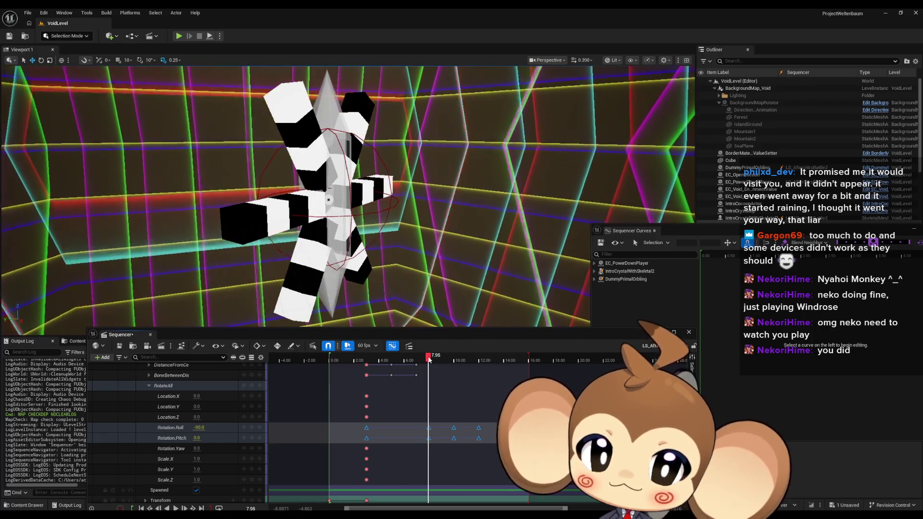
click(430, 427)
Delete the 10 s and 12 s Rotation.Roll keys and scrub back to about 6 s to check
drag(446, 420, 488, 431)
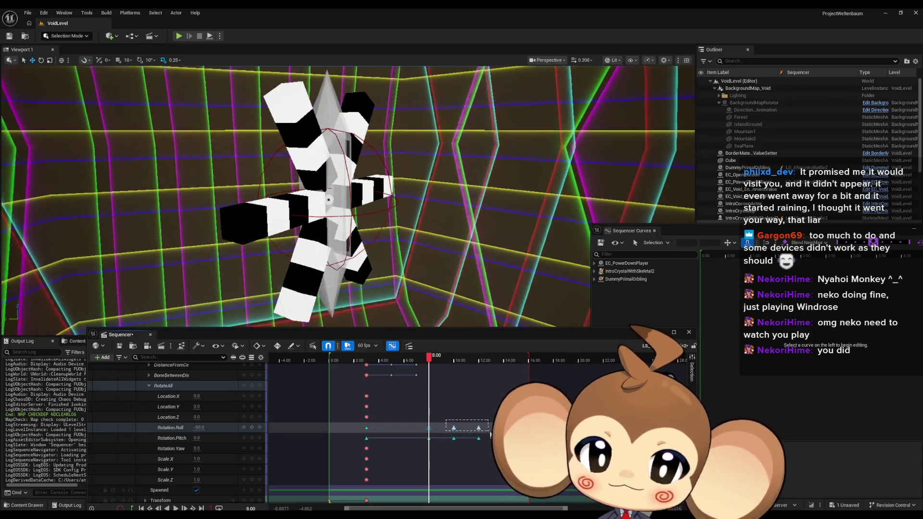
key(Delete)
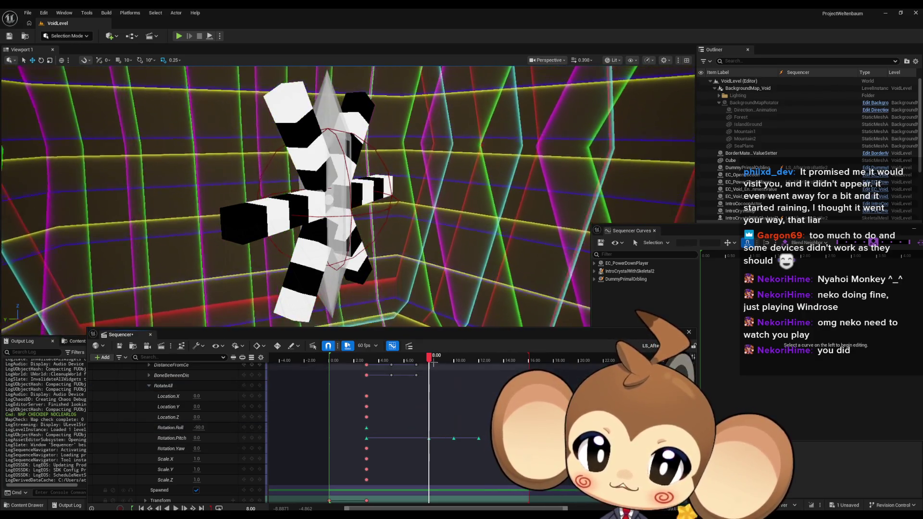
mouse_move(428, 358)
mouse_down()
mouse_move(405, 365)
mouse_move(481, 363)
mouse_move(428, 366)
mouse_up()
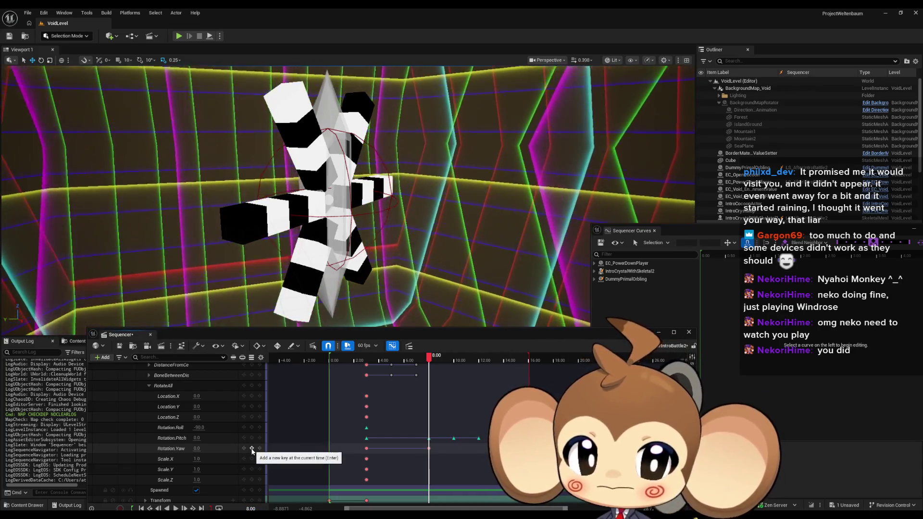
Key RotateAll Rotation.Yaw from 0 at 8 s to 360 at 12 s, then preview playback
click(251, 448)
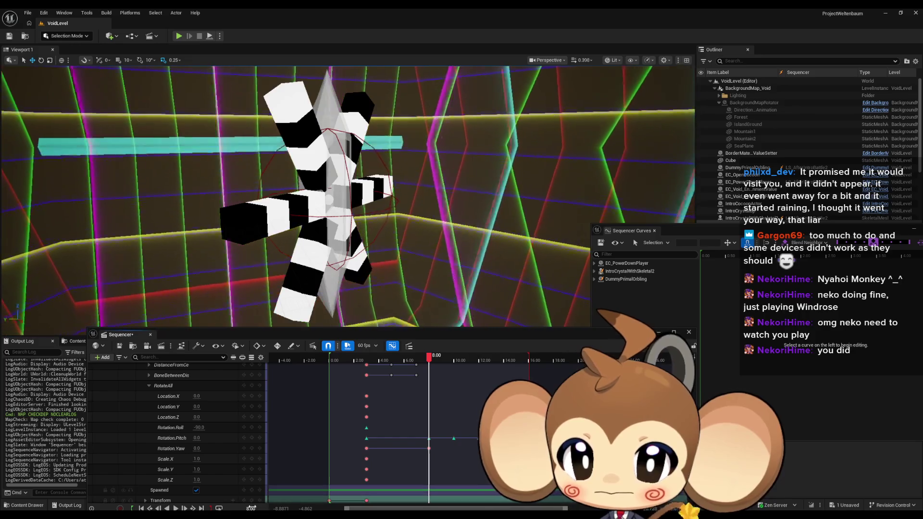
click(252, 508)
text(10)
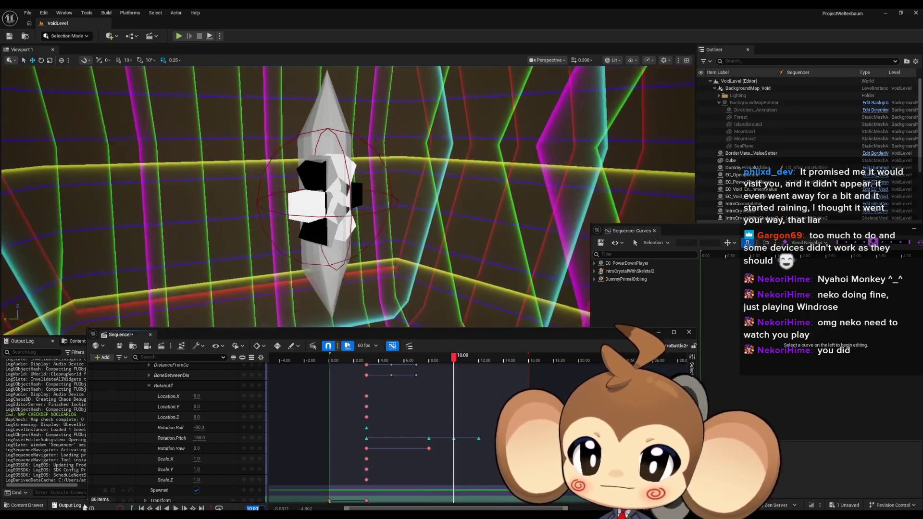
click(244, 448)
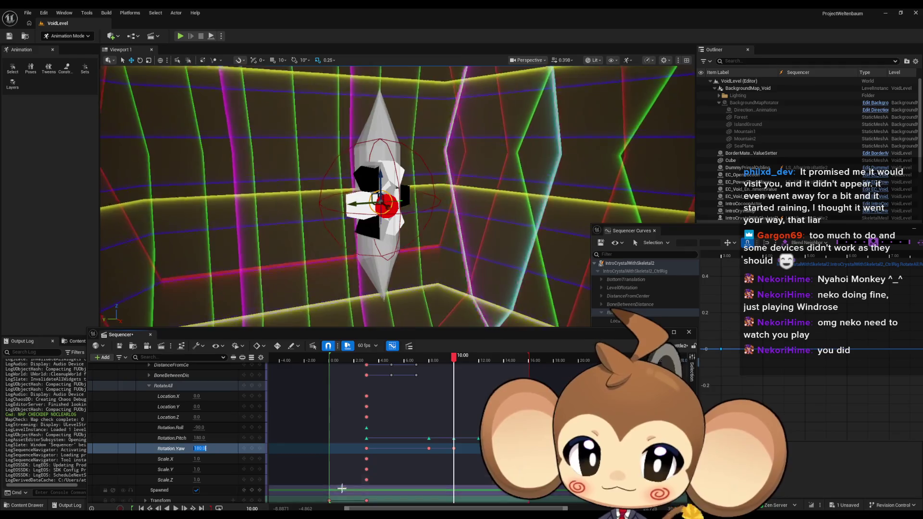
text(2)
key(Return)
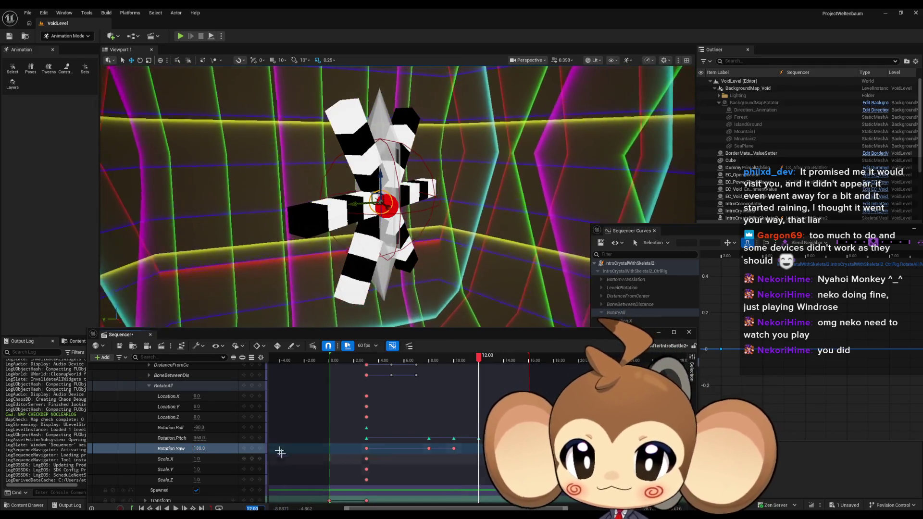
text(360)
key(Return)
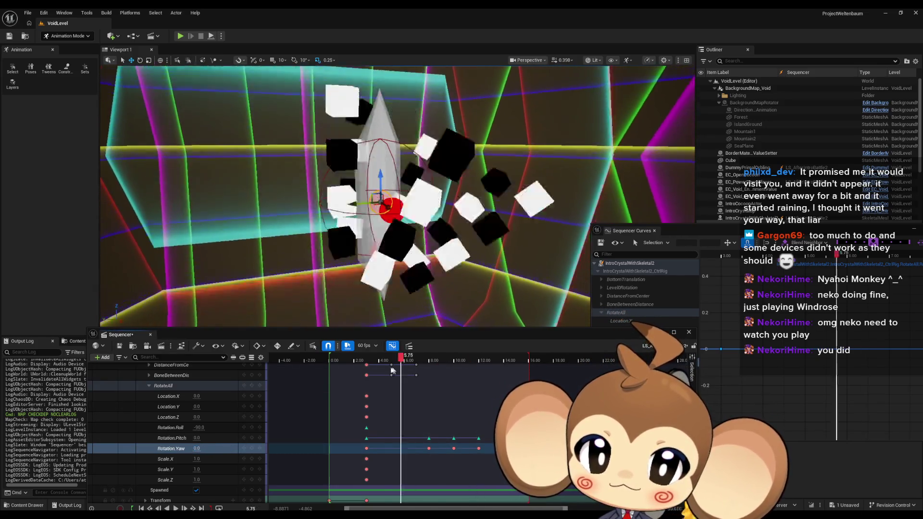
key(space)
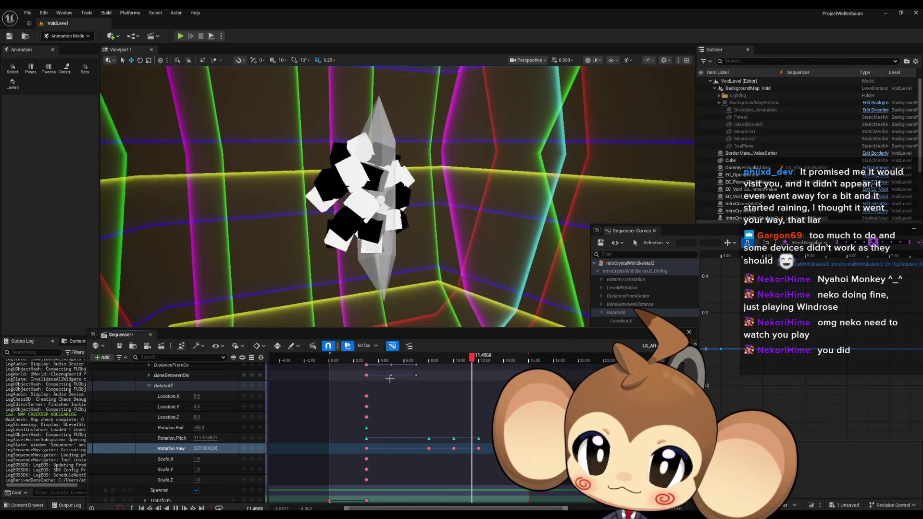
key(space)
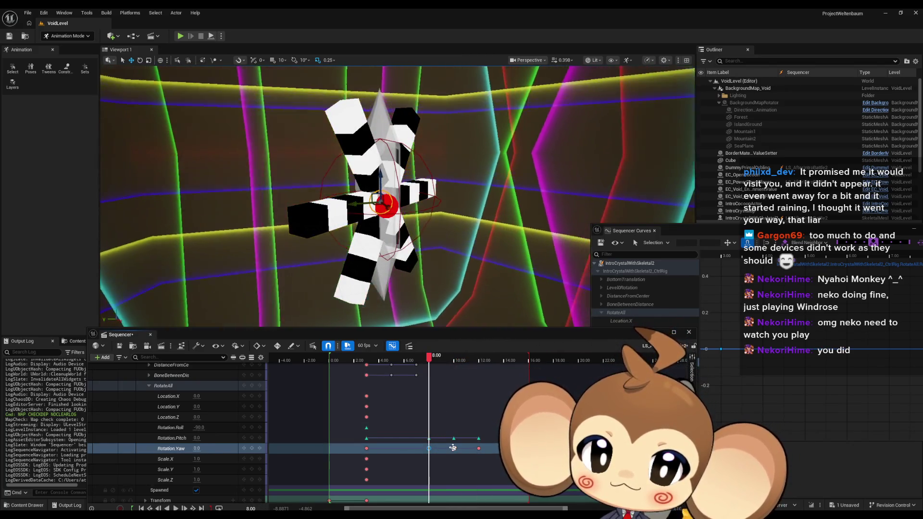
Make the Rotation.Yaw keys linear and preview playback, stopping at 12.60
right_click(368, 448)
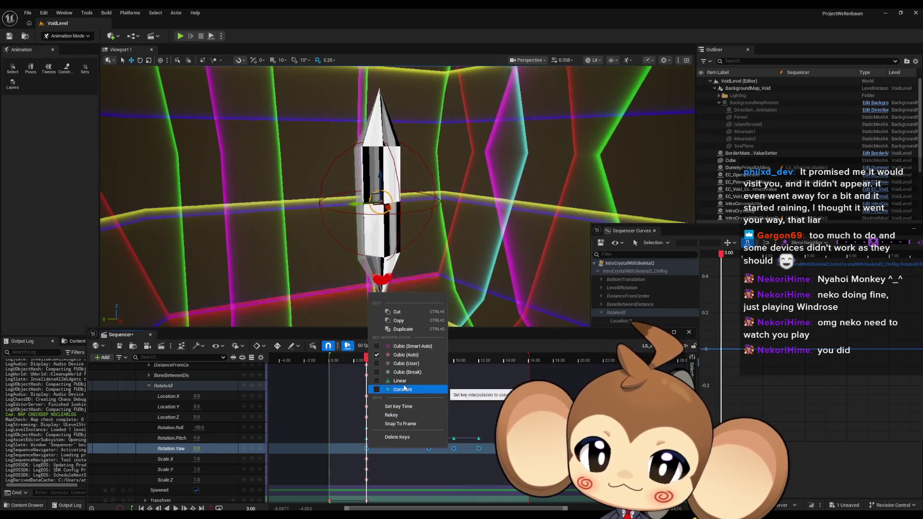
click(406, 382)
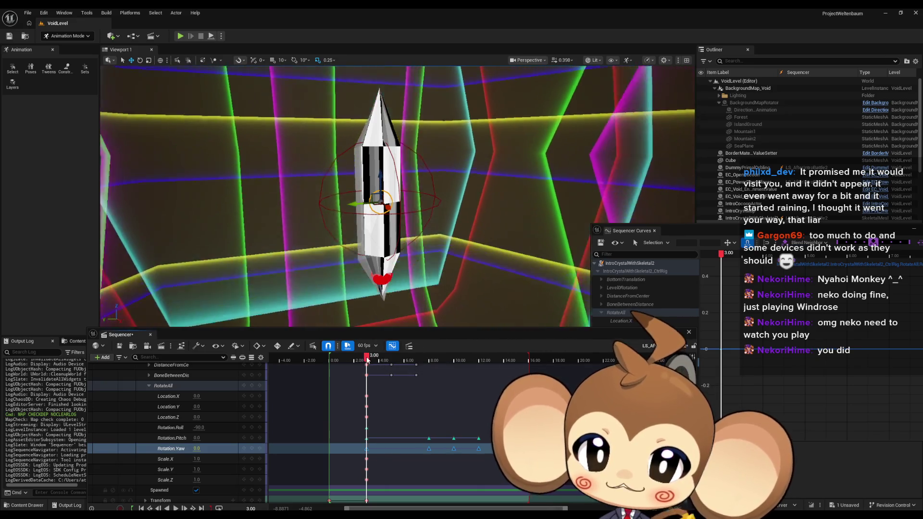
key(space)
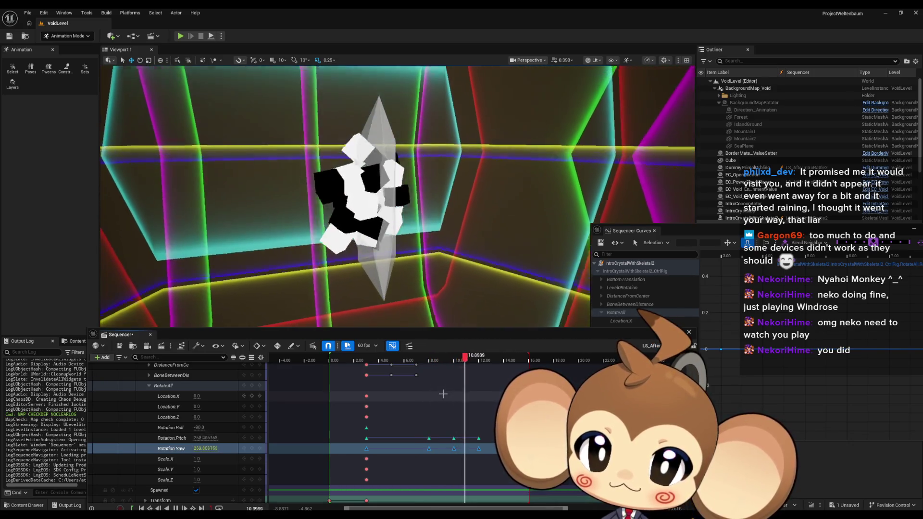
key(space)
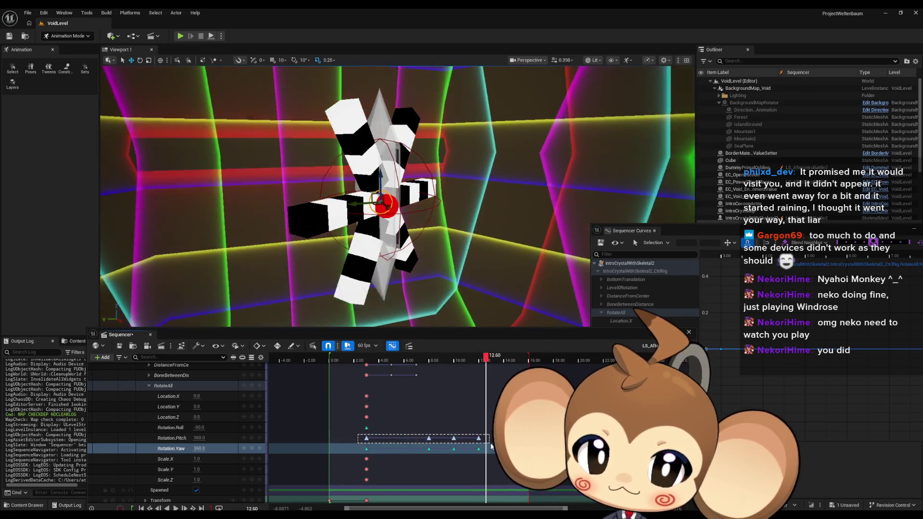
Delete the later Rotation.Pitch keys and step forward one frame
drag(490, 445, 490, 441)
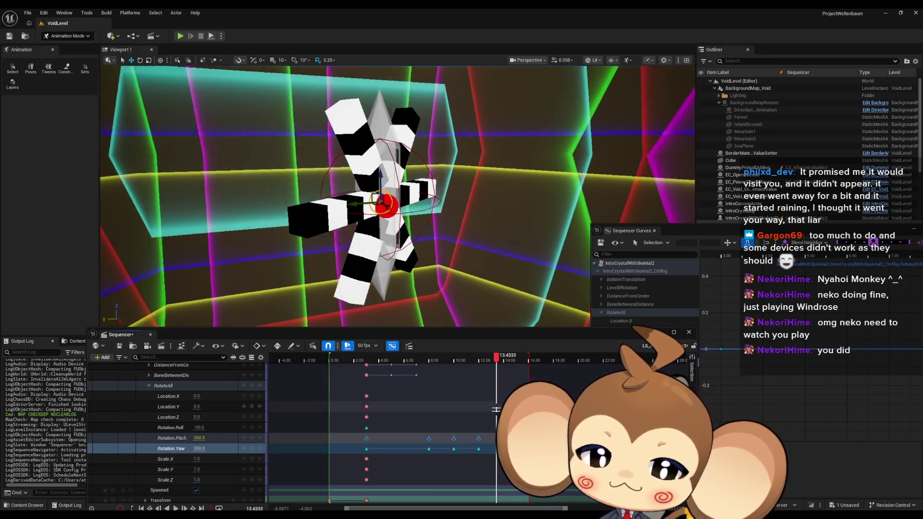
key(Delete)
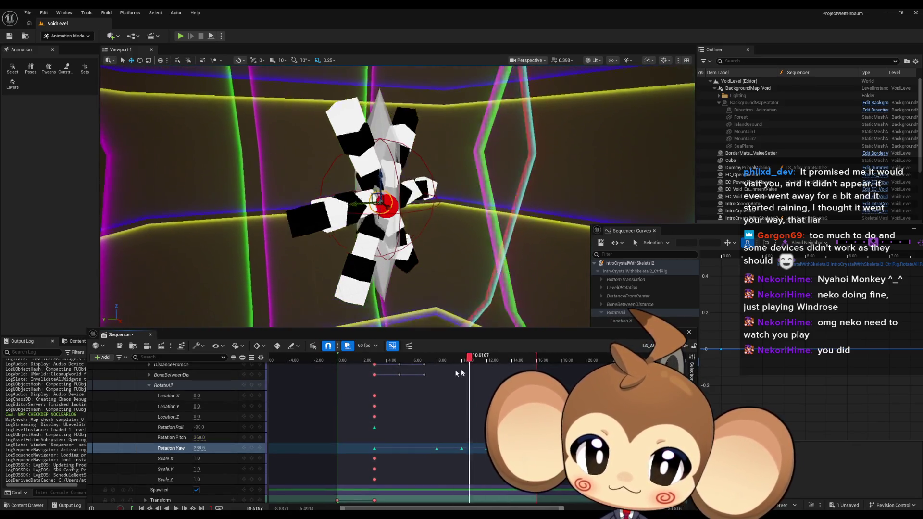
key(Right)
key(Right)
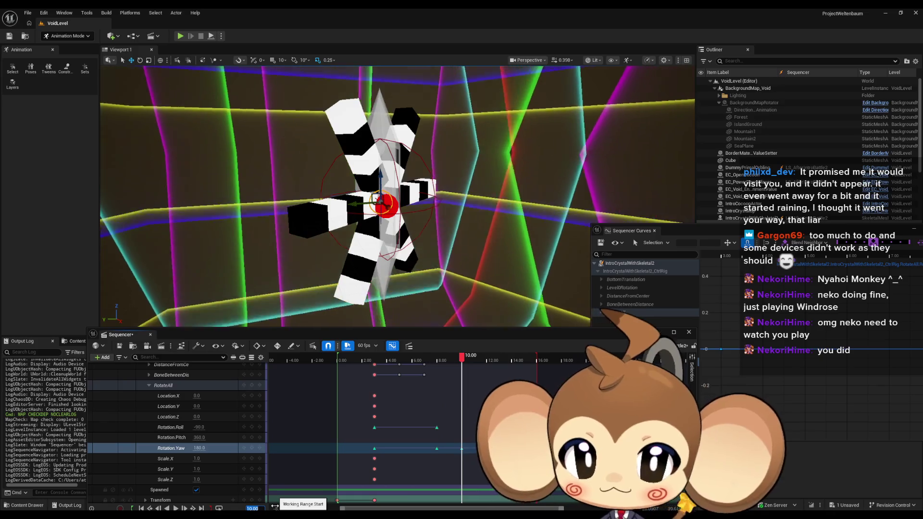
Re-key Rotation.Roll to 90, then 270 at 12.00 s, and replay the cinematic from the start
click(199, 427)
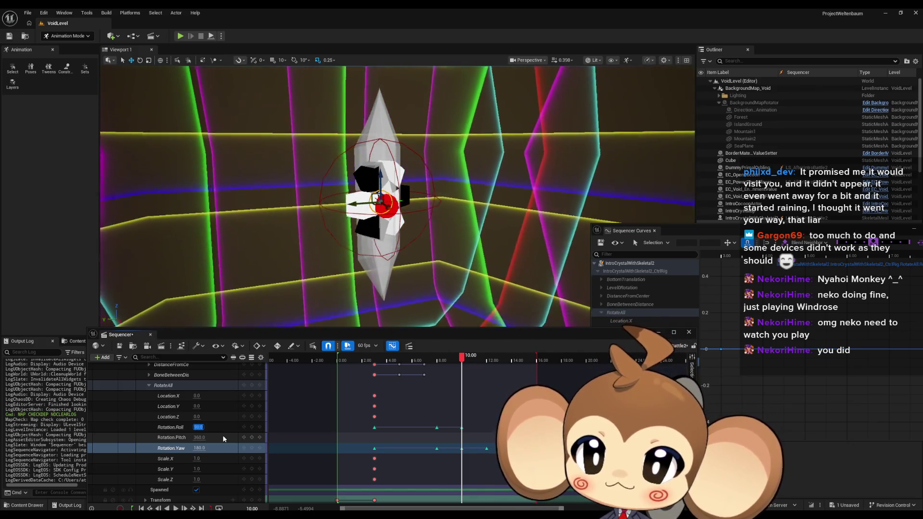
text(90)
key(Return)
click(250, 508)
text(12)
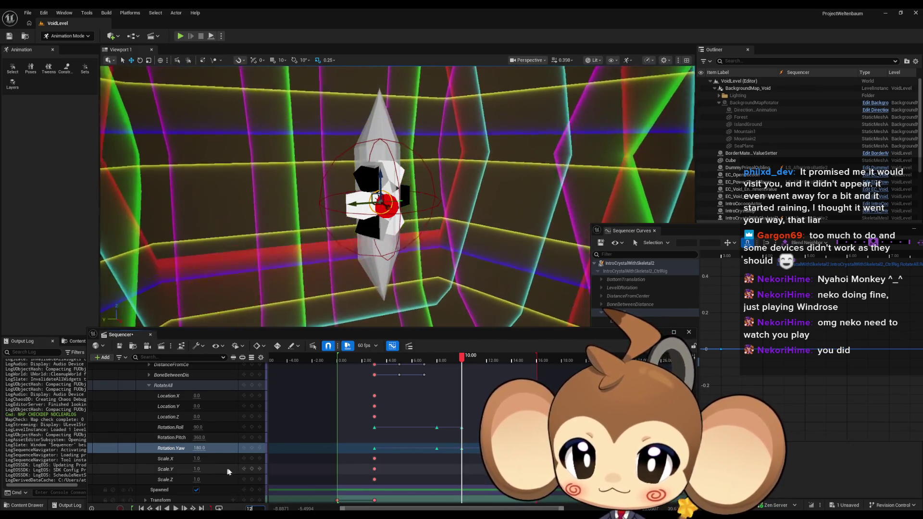
key(Return)
click(198, 427)
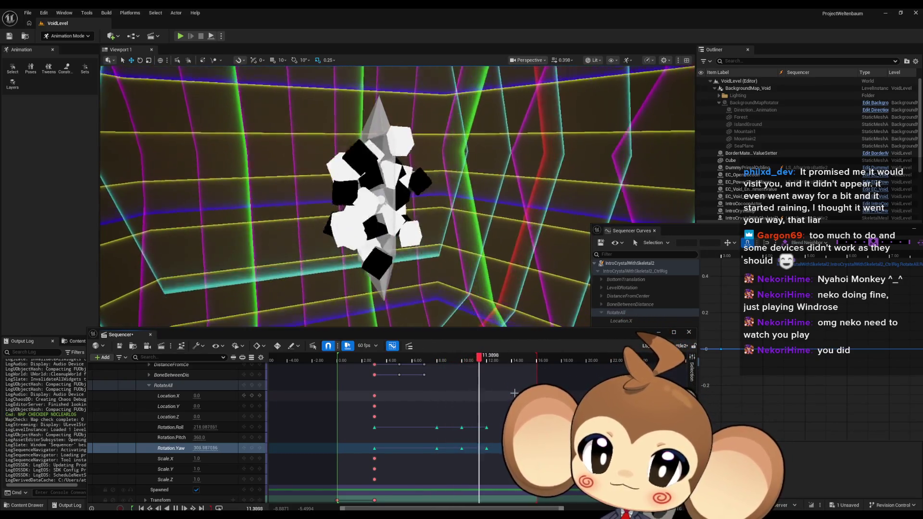
key(space)
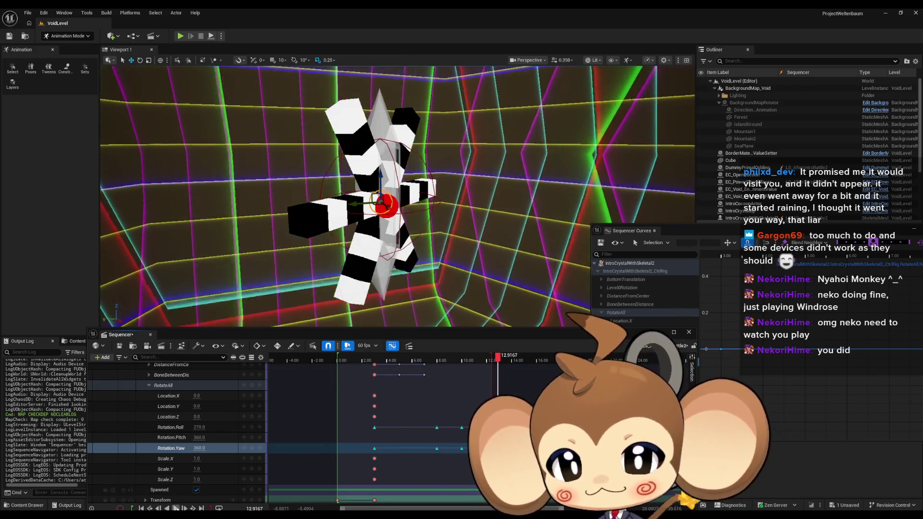
click(176, 508)
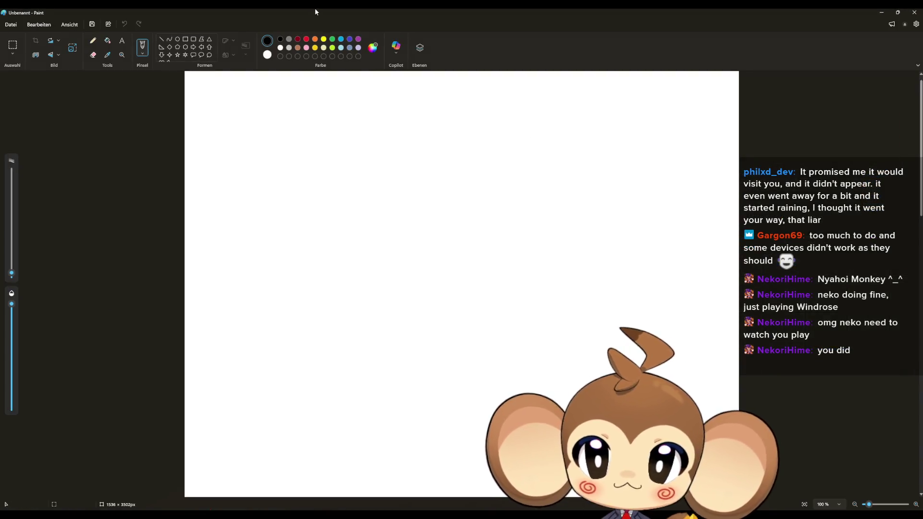
Restore the Paint window, move it to the right, and choose the Pencil tool
double_click(315, 10)
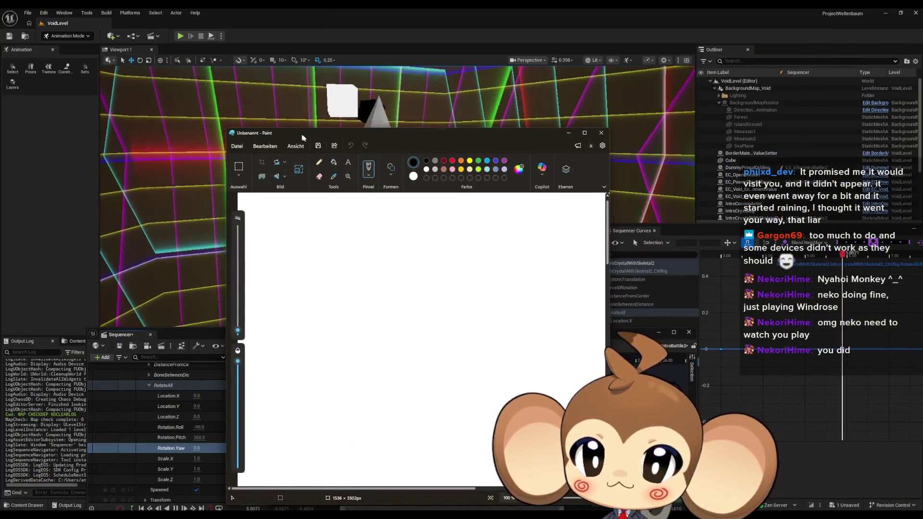
mouse_move(254, 140)
mouse_down()
mouse_move(570, 168)
mouse_move(538, 166)
mouse_up()
click(604, 188)
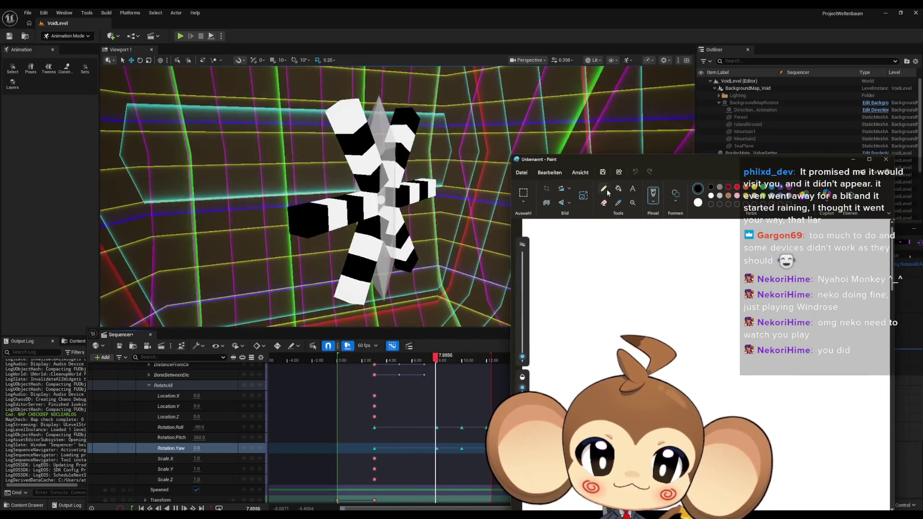
Draw the monkey's head outline, hair tuft and left ear in black
click(708, 368)
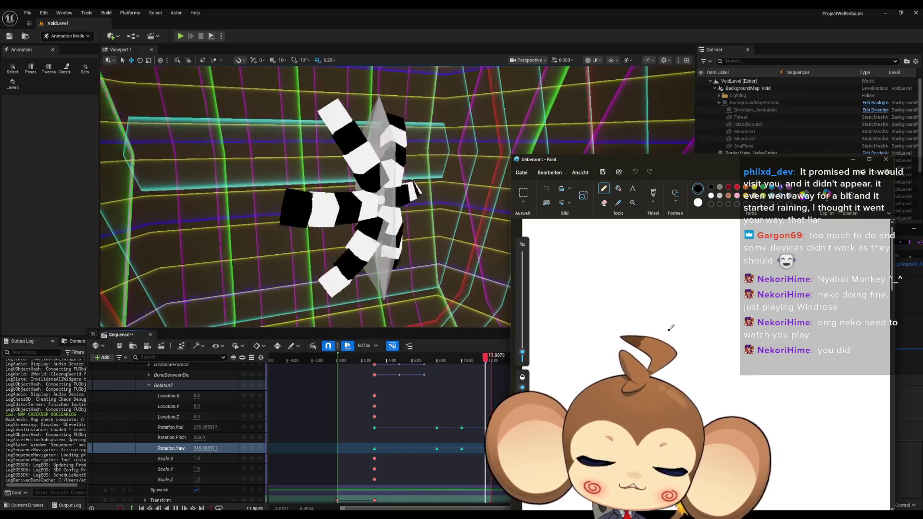
mouse_move(675, 327)
mouse_down()
mouse_move(751, 313)
mouse_move(749, 363)
mouse_up()
mouse_move(740, 291)
mouse_down()
mouse_move(702, 279)
mouse_move(656, 296)
mouse_move(644, 336)
mouse_move(705, 386)
mouse_move(750, 385)
mouse_move(776, 356)
mouse_move(774, 313)
mouse_move(719, 277)
mouse_up()
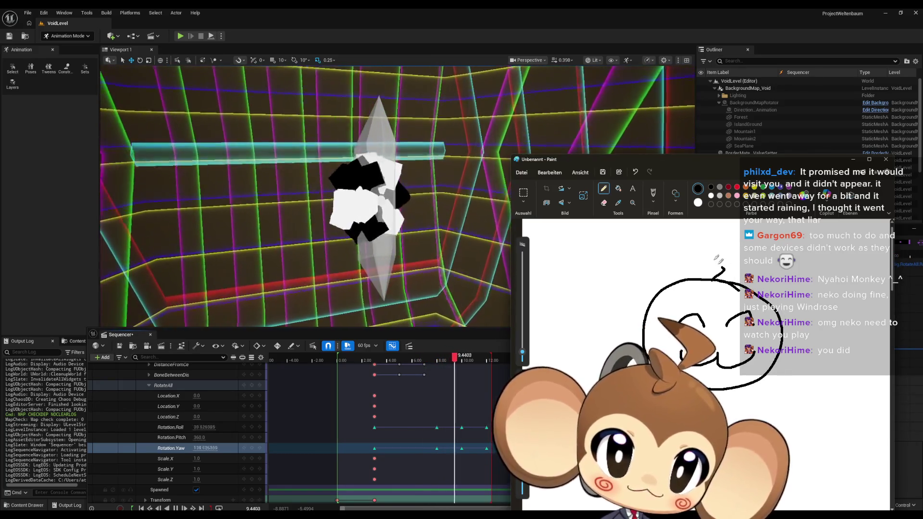
drag(700, 248, 712, 278)
mouse_move(647, 310)
mouse_down()
mouse_move(601, 321)
mouse_move(635, 340)
mouse_up()
mouse_move(651, 302)
mouse_down()
mouse_move(622, 280)
mouse_move(580, 277)
mouse_up()
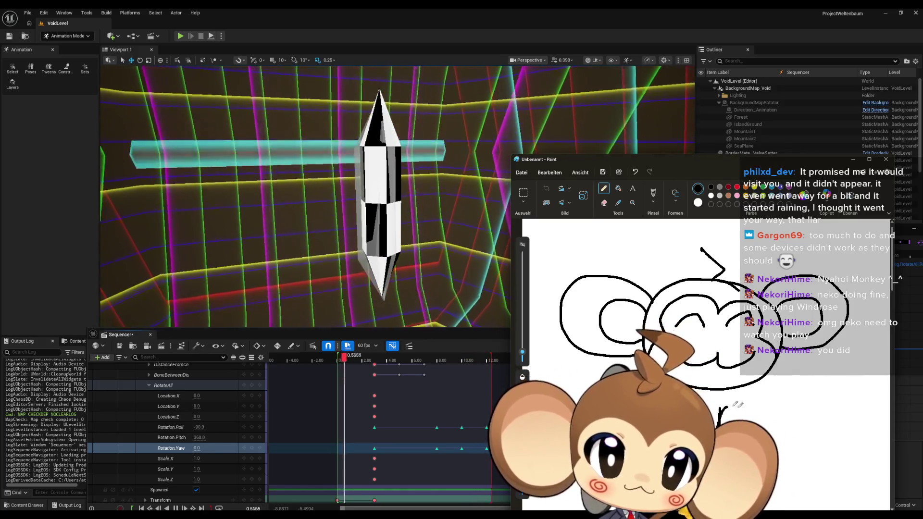
Add a red cheek to the monkey face and move the Paint window to the top
scroll(710, 328, up, 2)
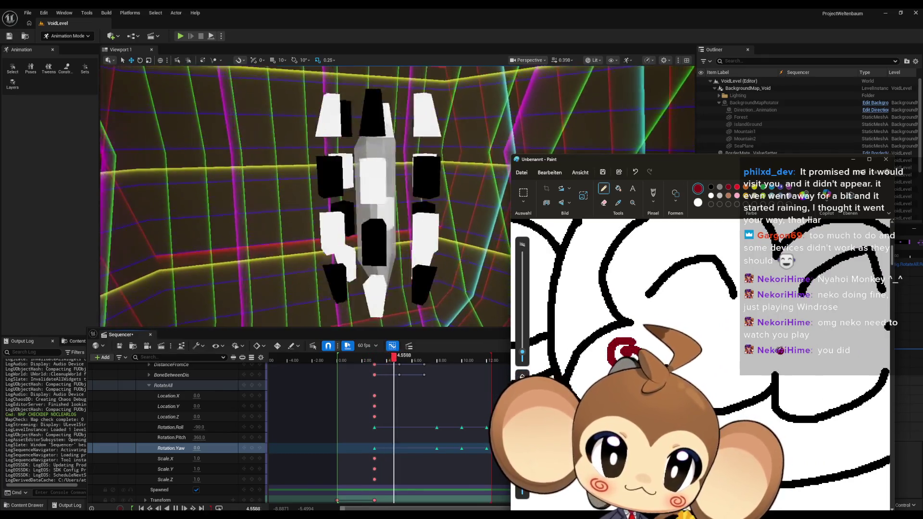
scroll(718, 355, up, 2)
scroll(718, 355, down, 2)
scroll(718, 355, down, 2)
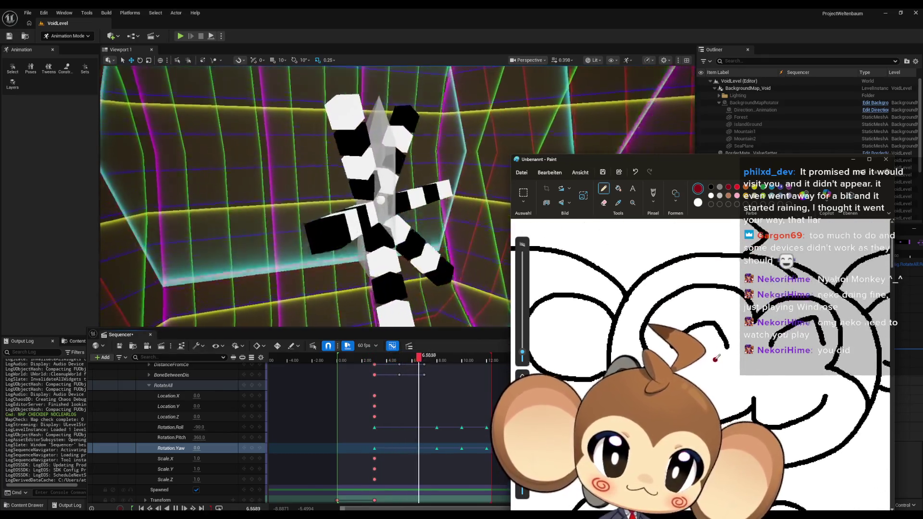
mouse_move(835, 380)
mouse_down()
mouse_move(823, 387)
mouse_move(836, 387)
mouse_up()
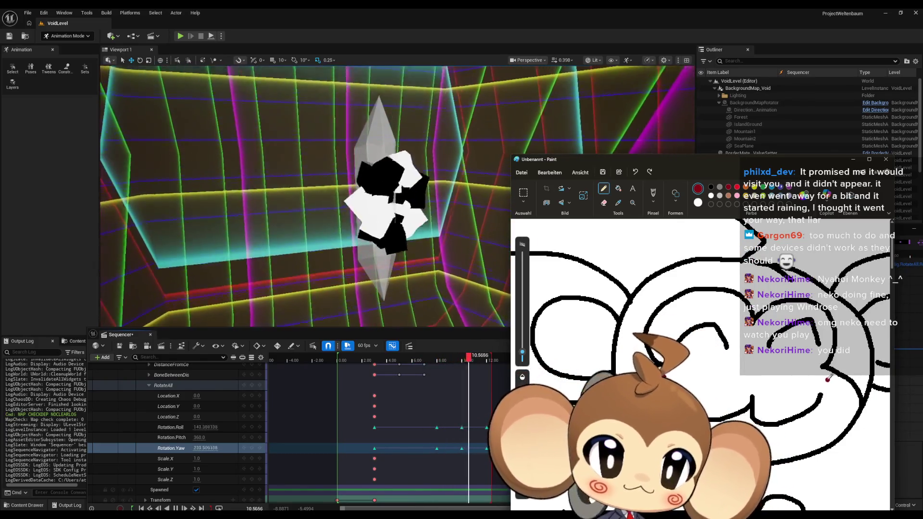
scroll(666, 377, down, 3)
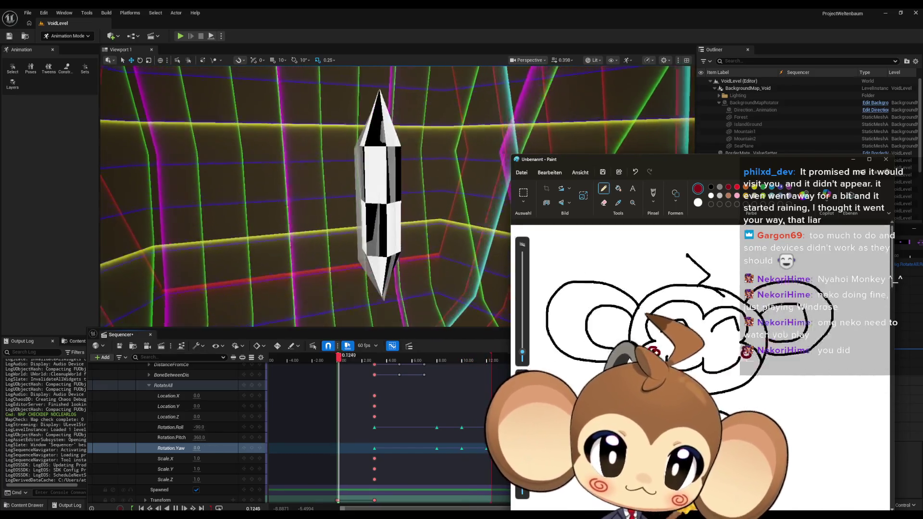
scroll(667, 376, up, 3)
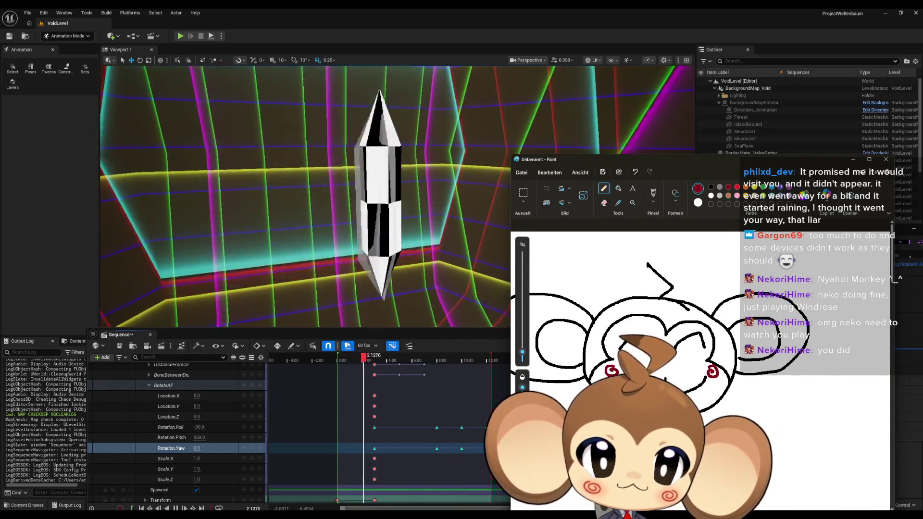
scroll(667, 377, left, 2)
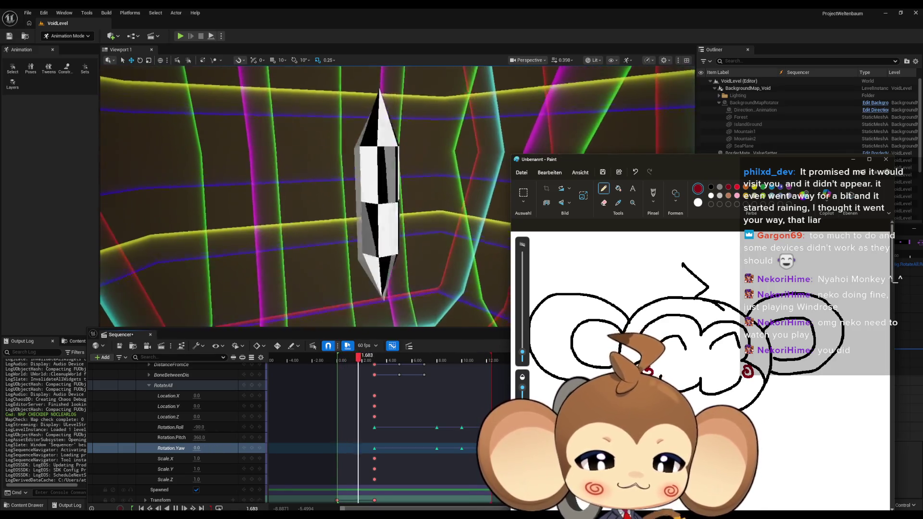
mouse_move(733, 160)
mouse_down()
mouse_move(734, 93)
mouse_move(753, 60)
mouse_move(683, 38)
mouse_move(701, 33)
mouse_up()
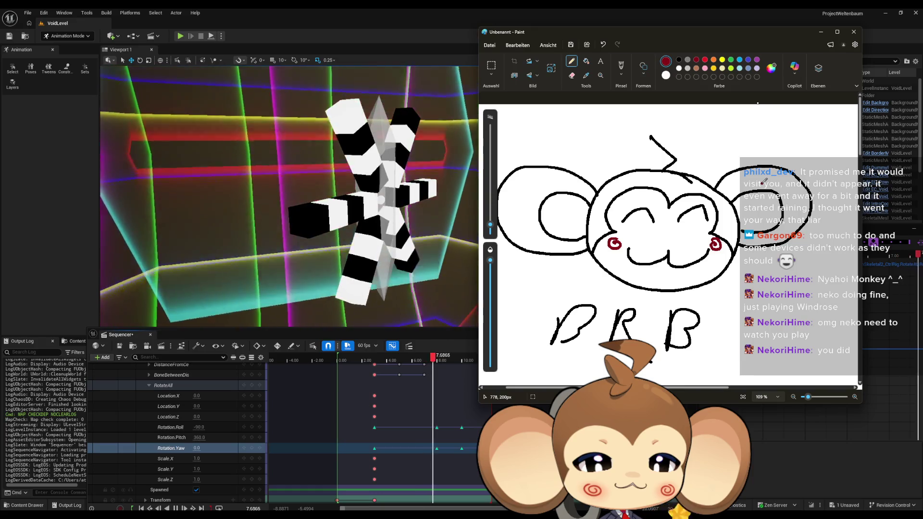
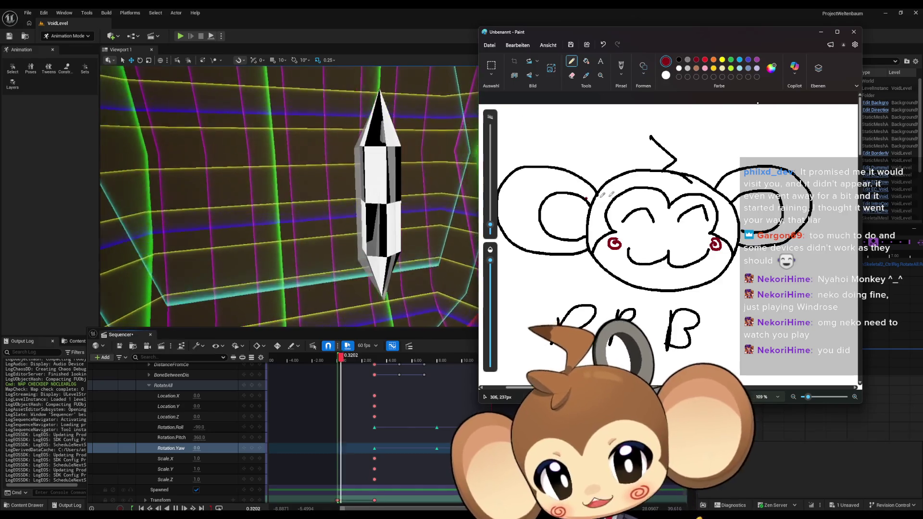
Close the untitled Paint doodle and discard it with 'Nicht speichern'
click(853, 31)
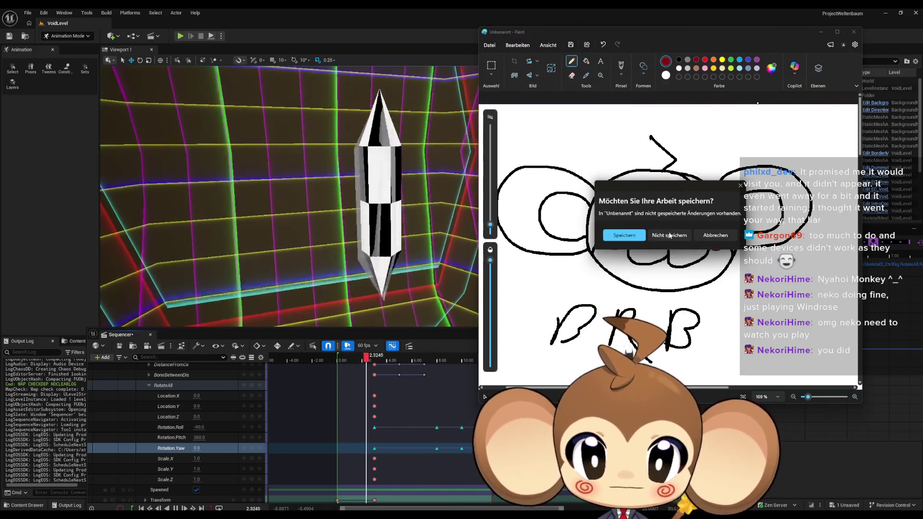
click(669, 235)
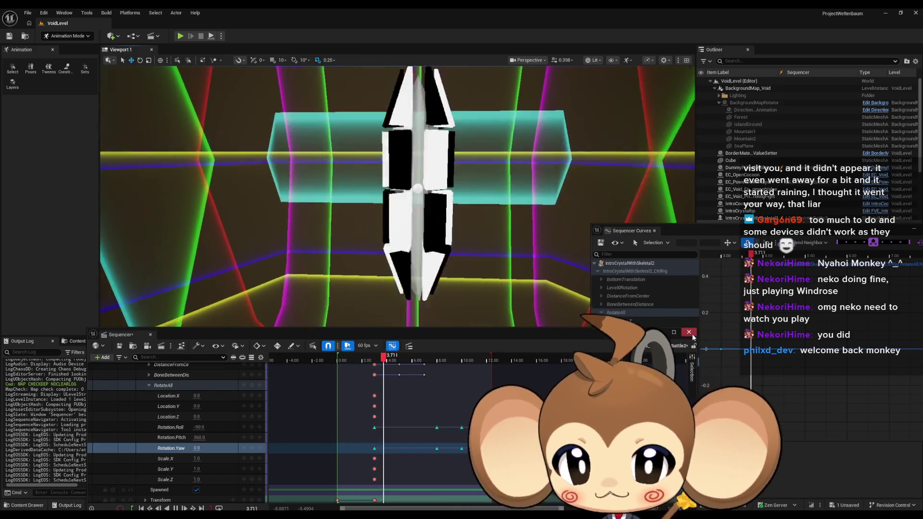
Close Sequencer and browse to Content > 3d > Crystals > IntroCrystal > WithSkeletal
click(689, 331)
click(522, 364)
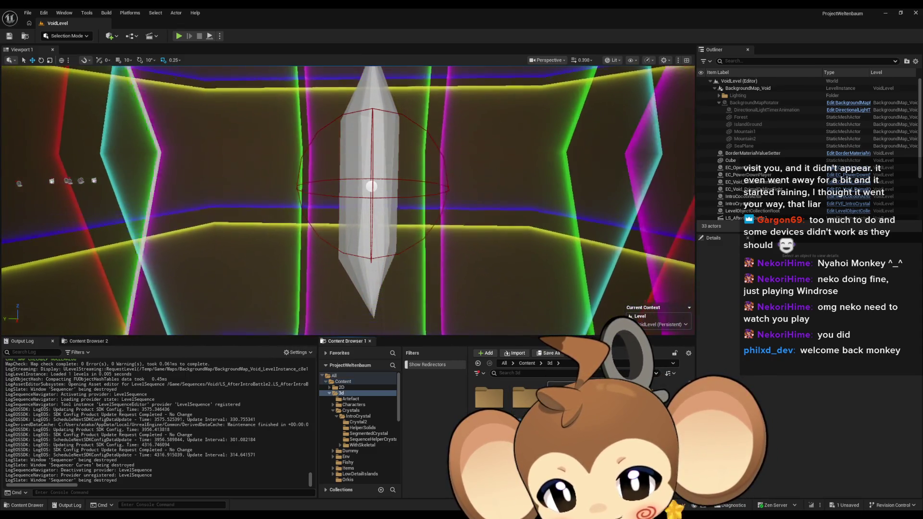
click(351, 410)
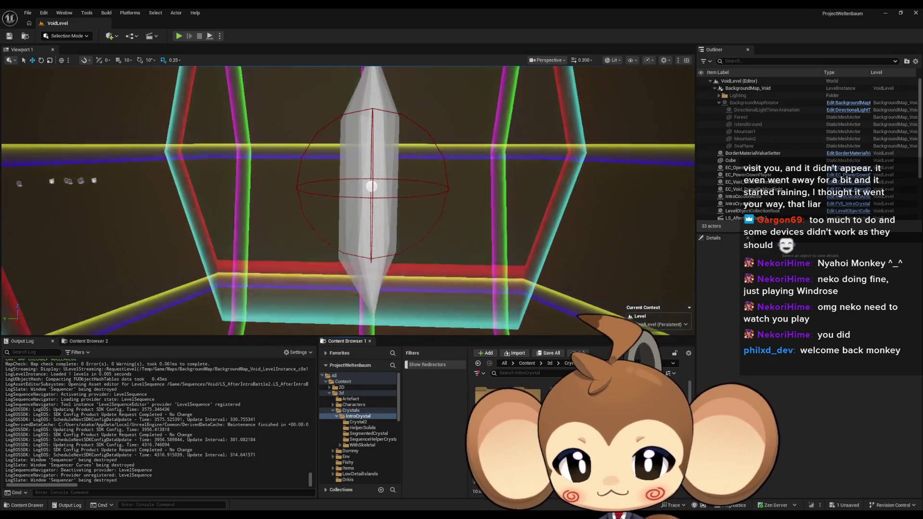
click(362, 445)
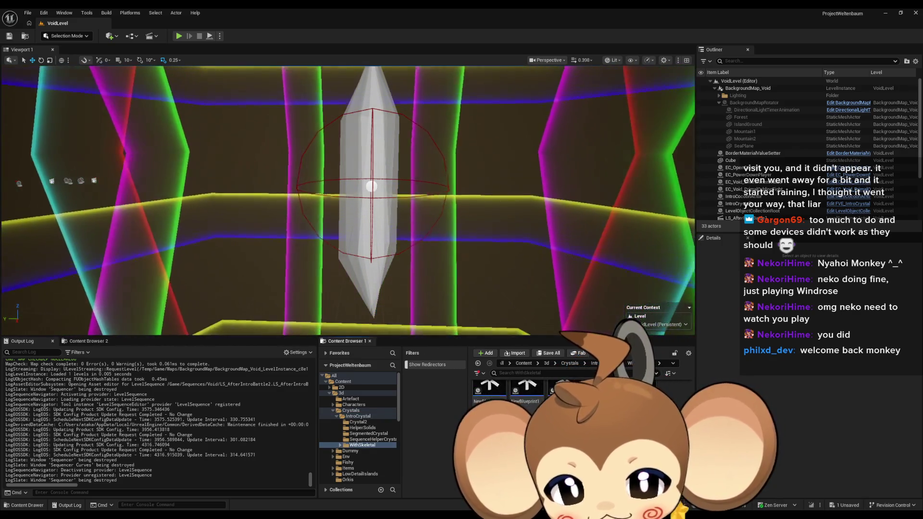
Open test_crystalwithskeletal after saving LS_AfterIntroBattle2, then open IntroCrystalWithSkeletal2's sequence
click(548, 353)
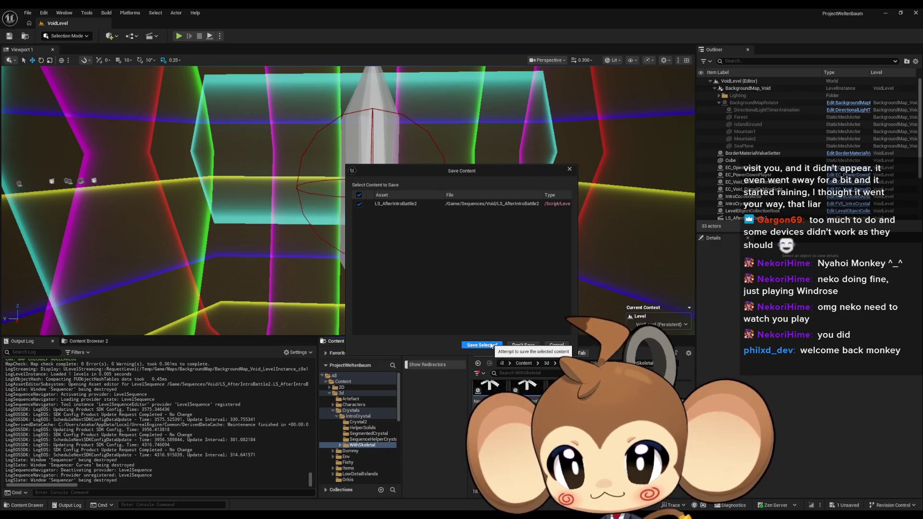
click(482, 345)
double_click(527, 386)
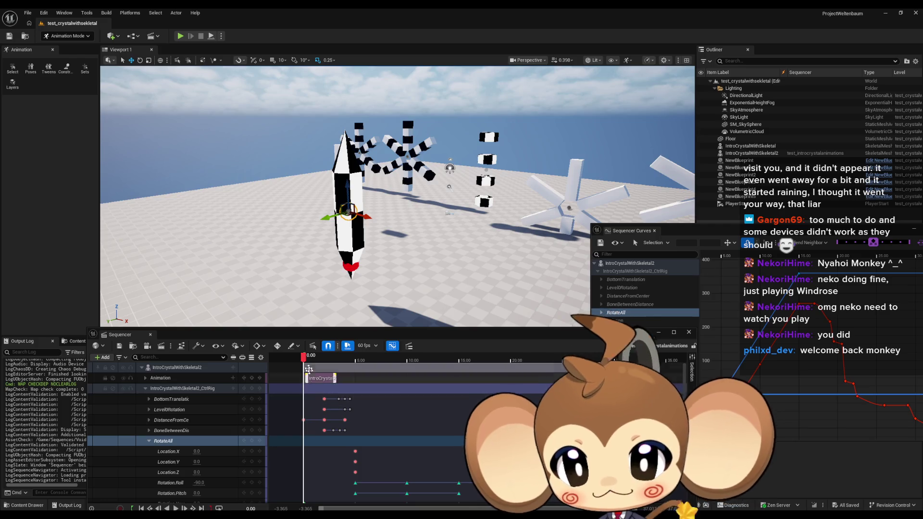
mouse_move(308, 359)
mouse_down()
mouse_move(391, 361)
mouse_move(353, 367)
mouse_move(378, 367)
mouse_up()
scroll(419, 432, down, 1)
scroll(419, 432, down, 3)
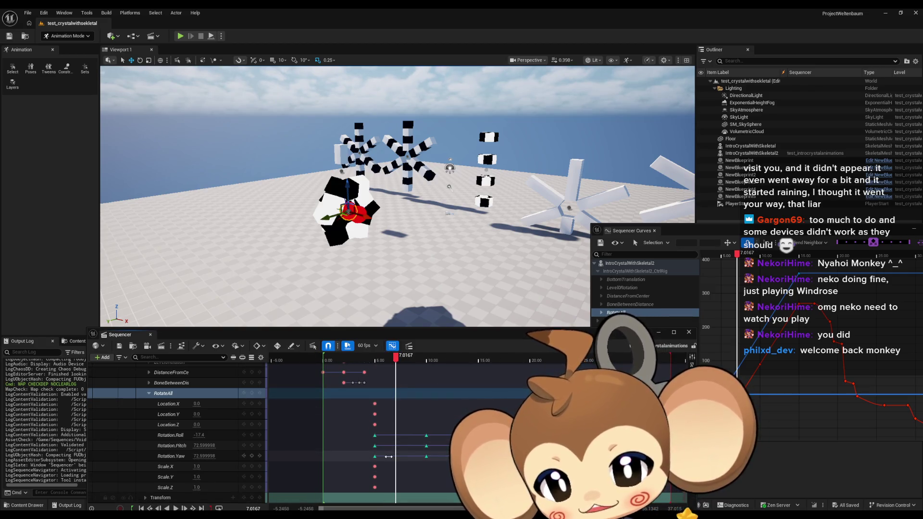
click(374, 363)
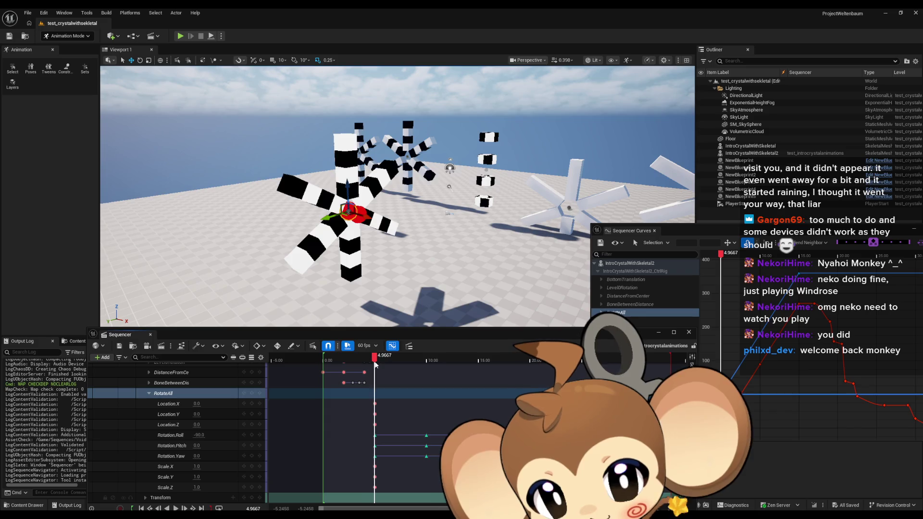
click(375, 365)
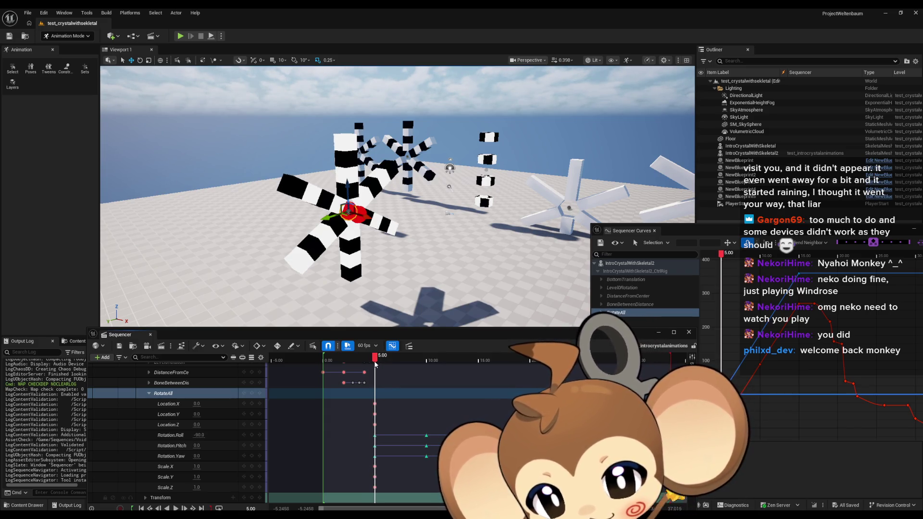
drag(375, 364, 428, 360)
drag(428, 359, 477, 358)
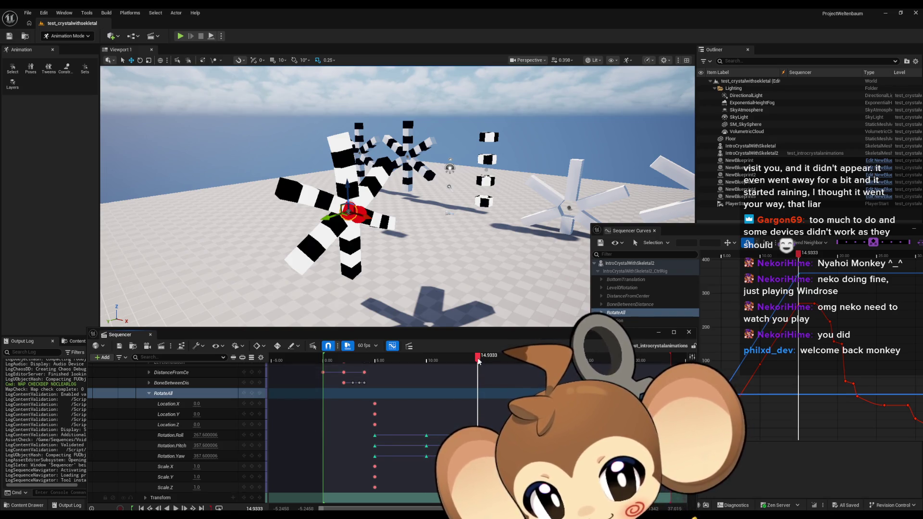
mouse_move(479, 361)
mouse_down()
mouse_move(428, 366)
mouse_move(457, 361)
mouse_up()
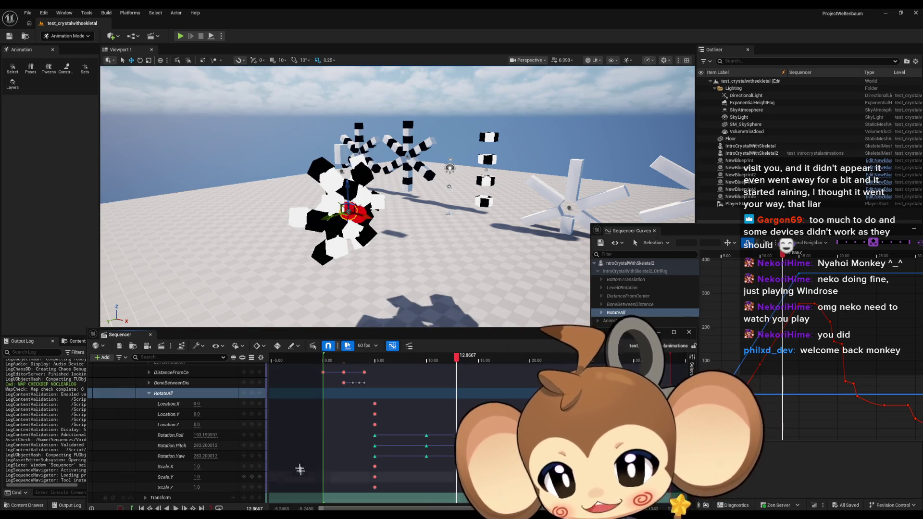
Close Sequencer and open VoidLevel from Content > Maps > Intro
click(689, 331)
click(524, 363)
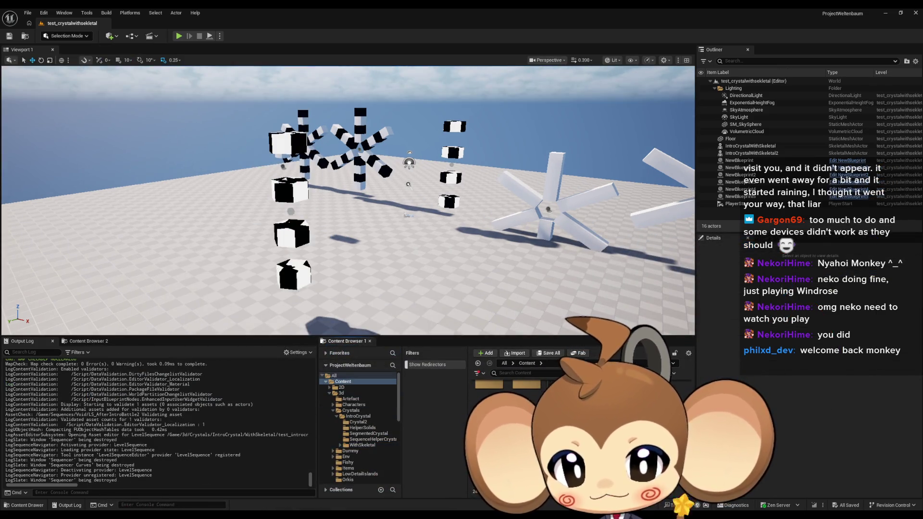
double_click(563, 399)
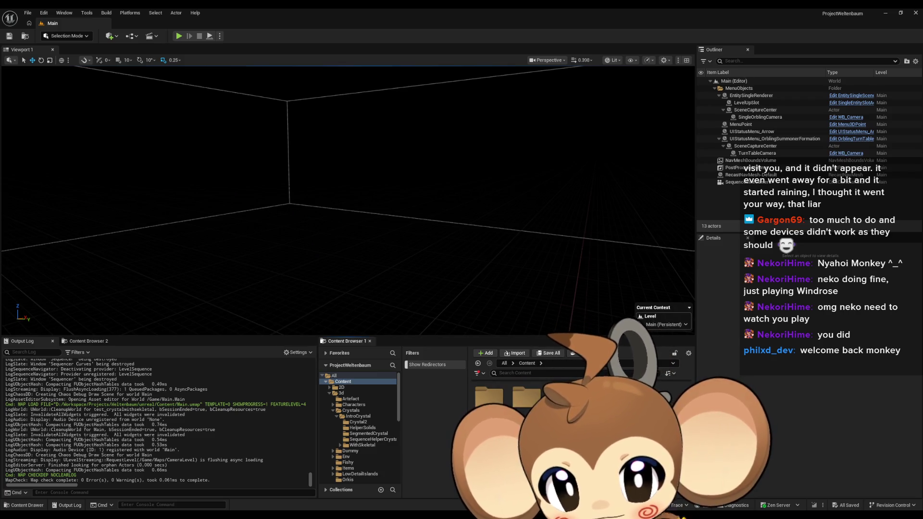
click(344, 429)
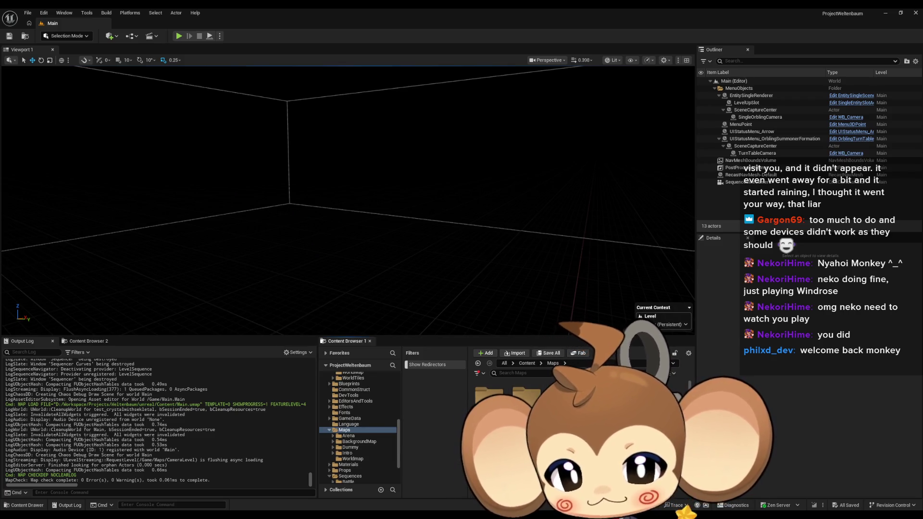
click(347, 452)
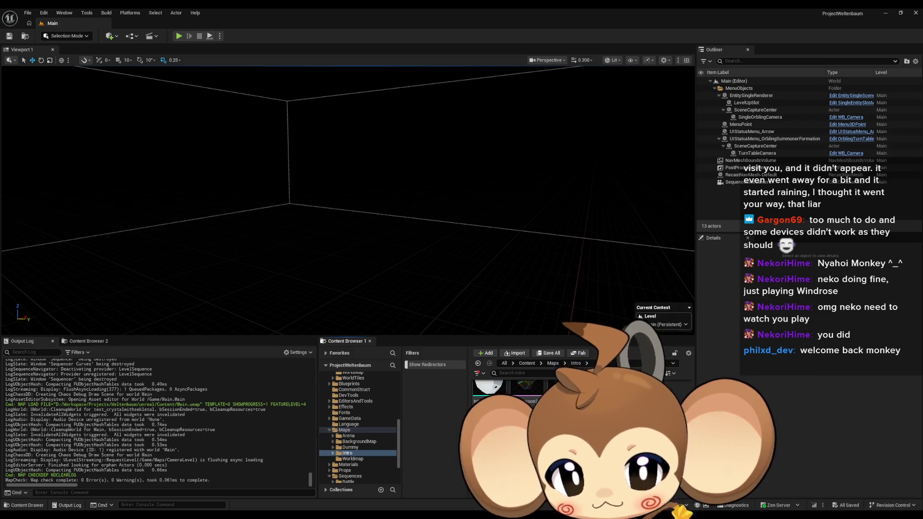
double_click(565, 392)
Open the crystal intro level sequence from Sequences > Void
click(350, 434)
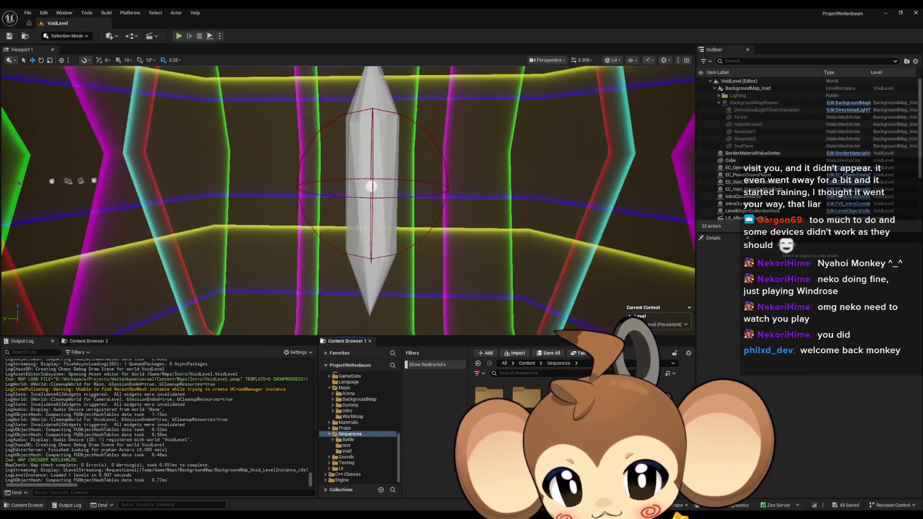
click(346, 451)
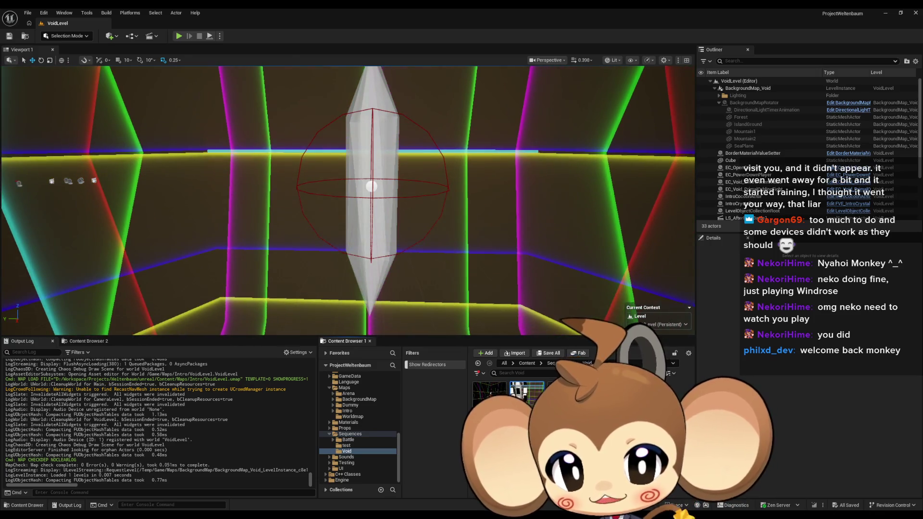
double_click(526, 391)
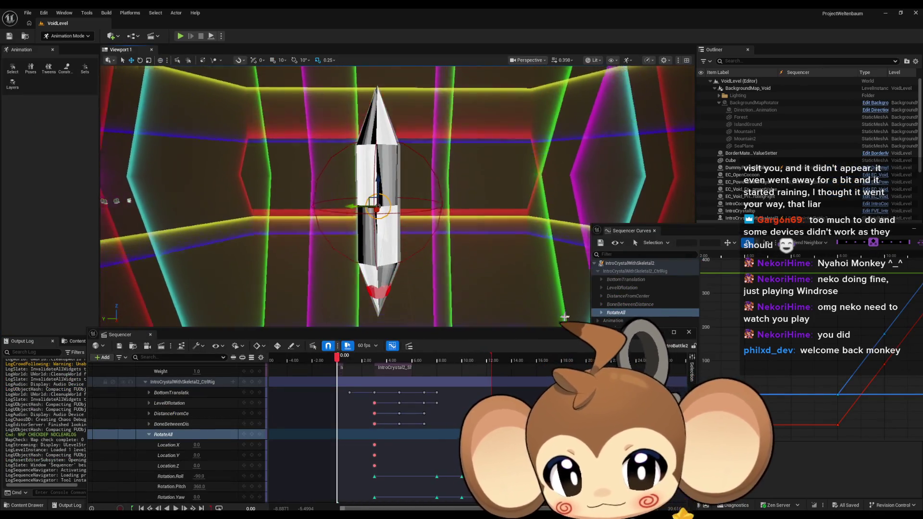
Key RotateAll pitch to 0 at 3 seconds with linear interpolation
scroll(449, 409, down, 3)
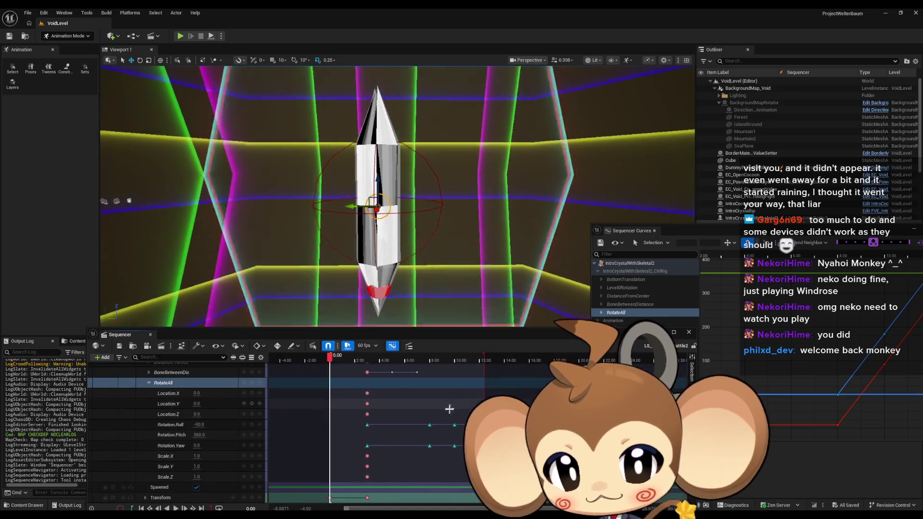
mouse_move(330, 358)
mouse_down()
mouse_move(377, 361)
mouse_move(369, 362)
mouse_up()
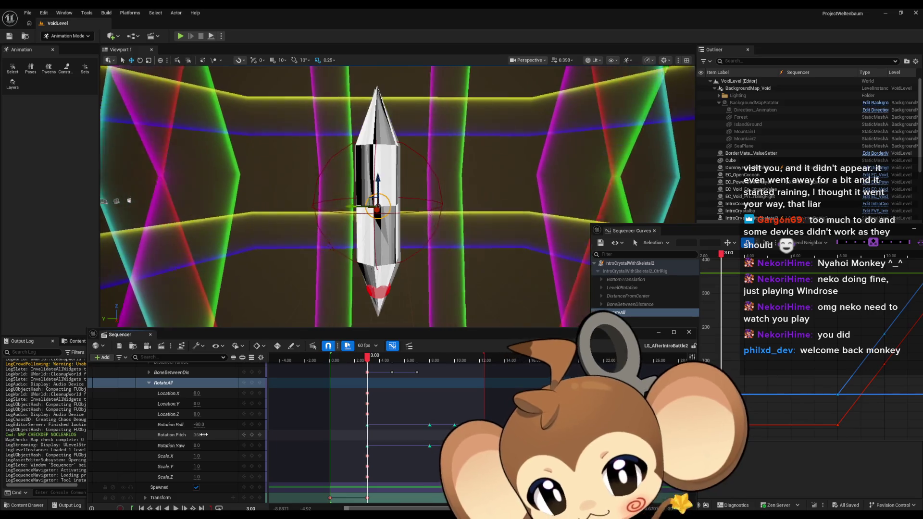
click(197, 434)
text(0)
key(Return)
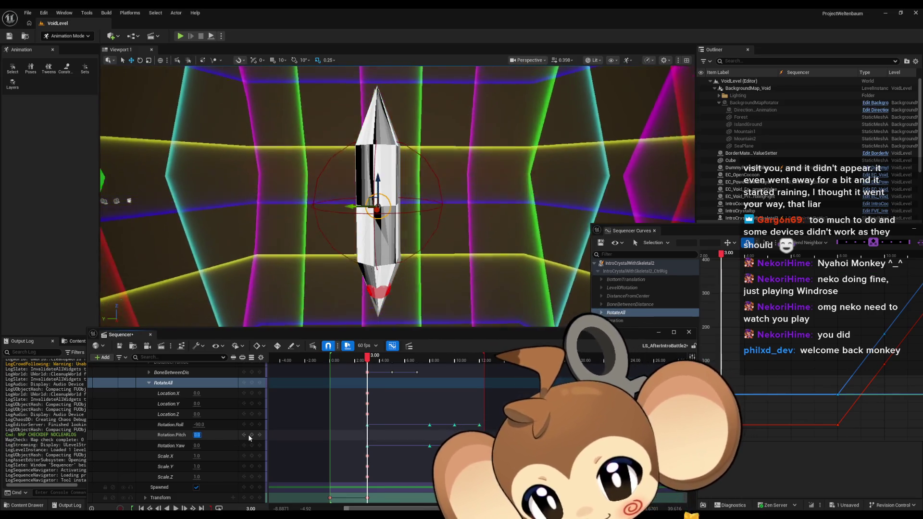
click(363, 436)
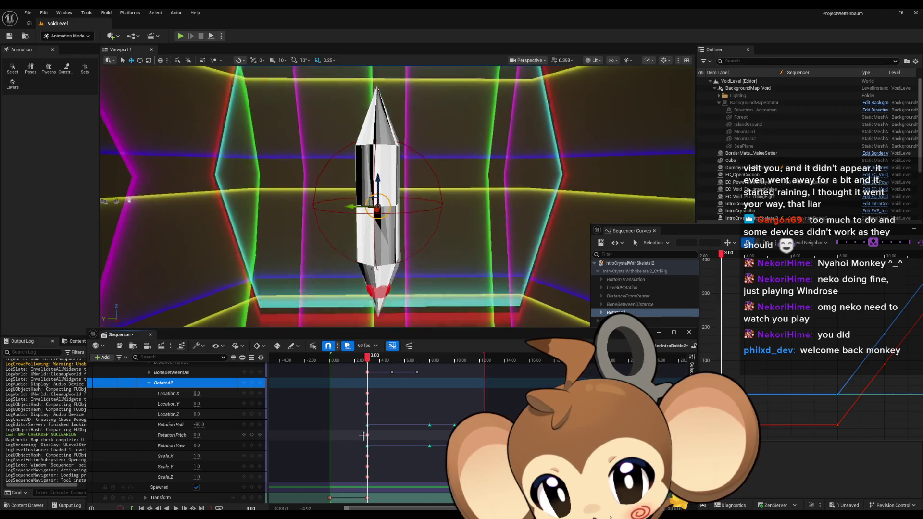
right_click(366, 435)
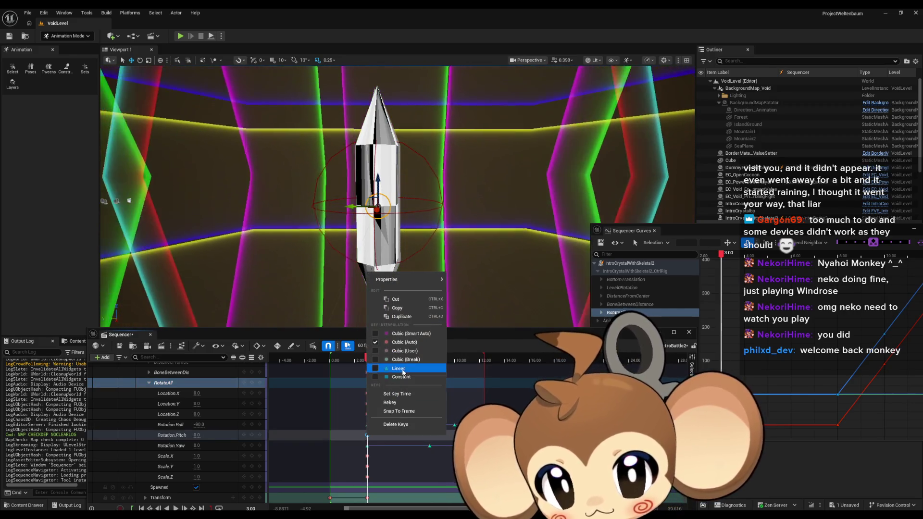
click(402, 371)
Key RotateAll pitch to 180 at 10 seconds and 360 at 12 seconds
click(430, 367)
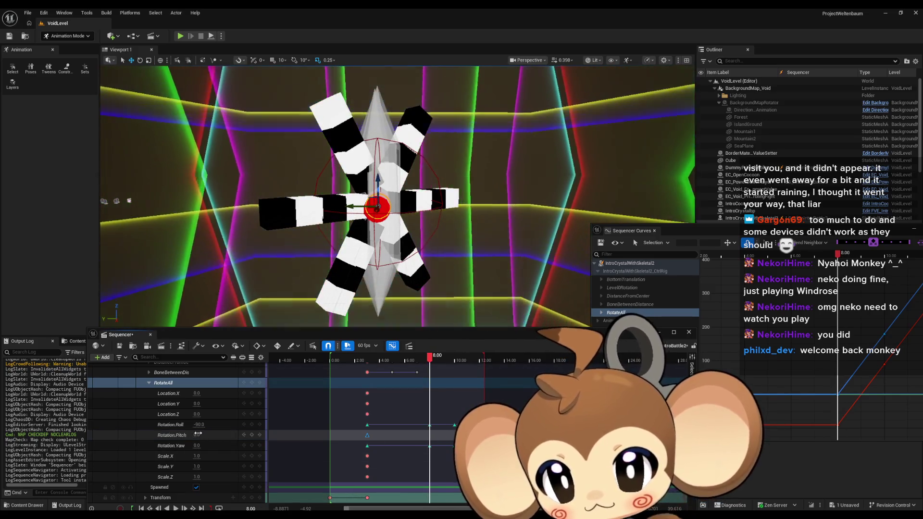
click(337, 440)
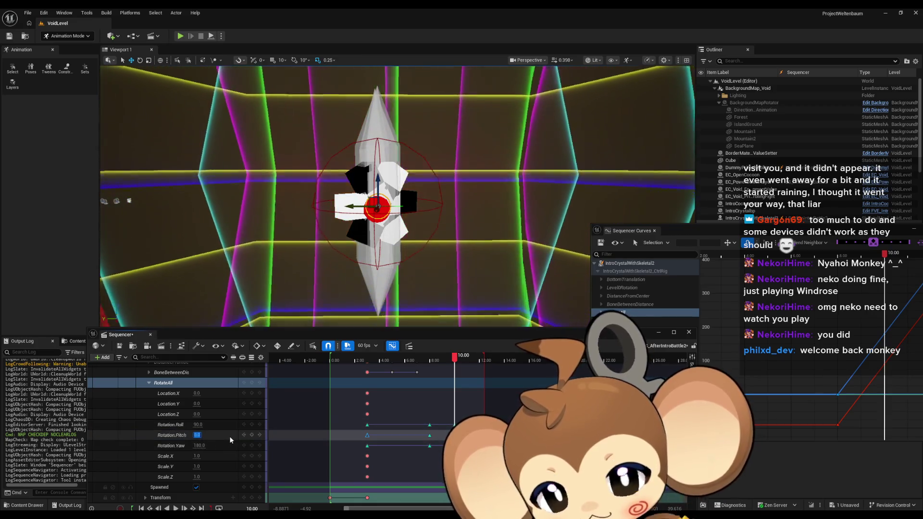
text(180)
key(Return)
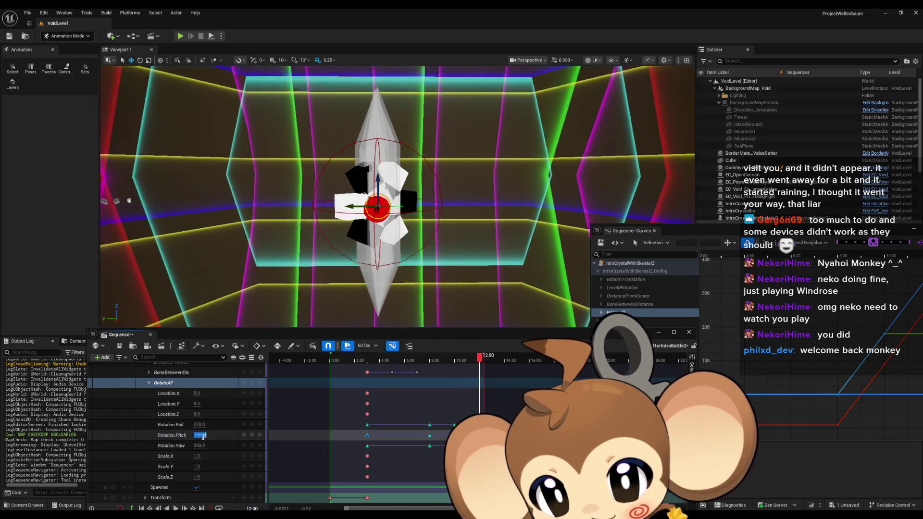
text(60)
key(Return)
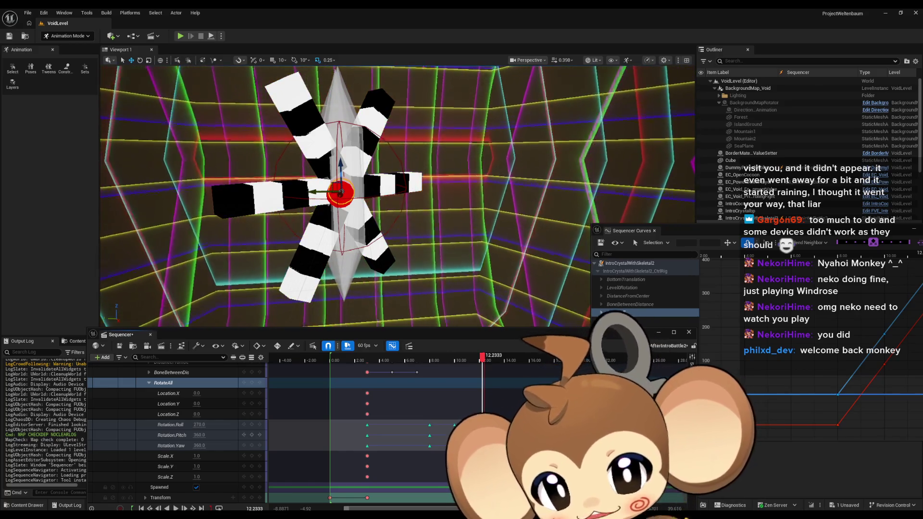
scroll(775, 391, down, 3)
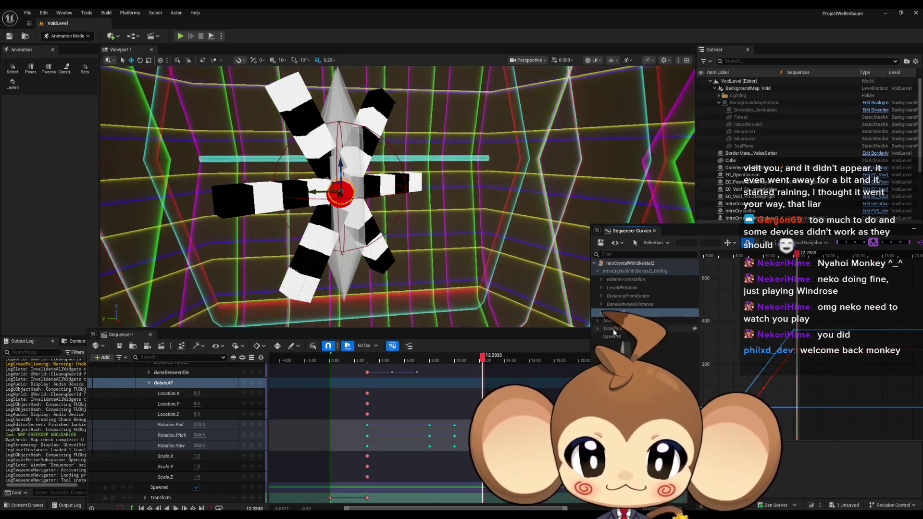
Show the RotateAll curves, then select and frame its rotation keys at 12 seconds
click(601, 312)
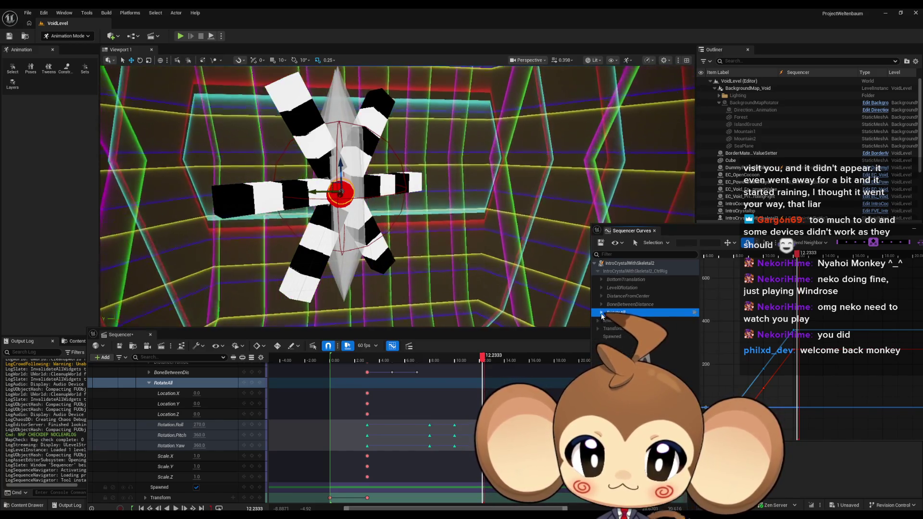
double_click(620, 313)
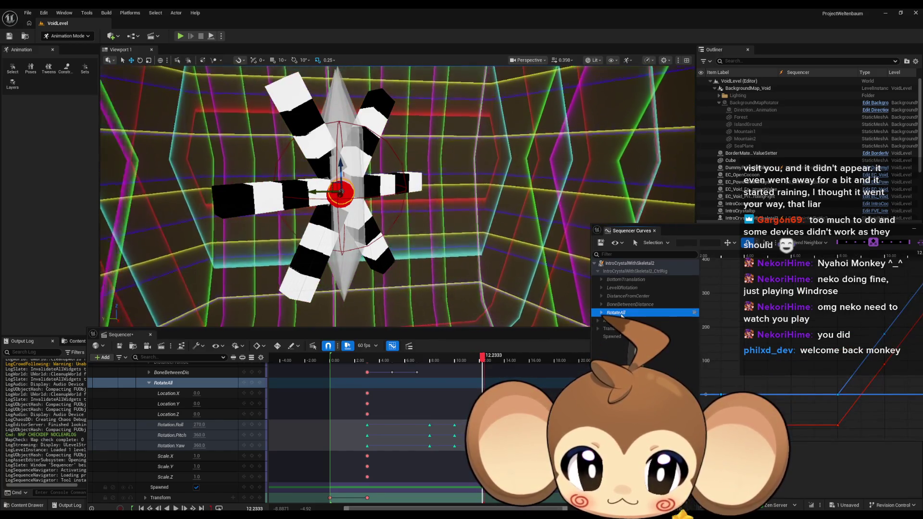
scroll(806, 385, down, 3)
scroll(826, 379, up, 5)
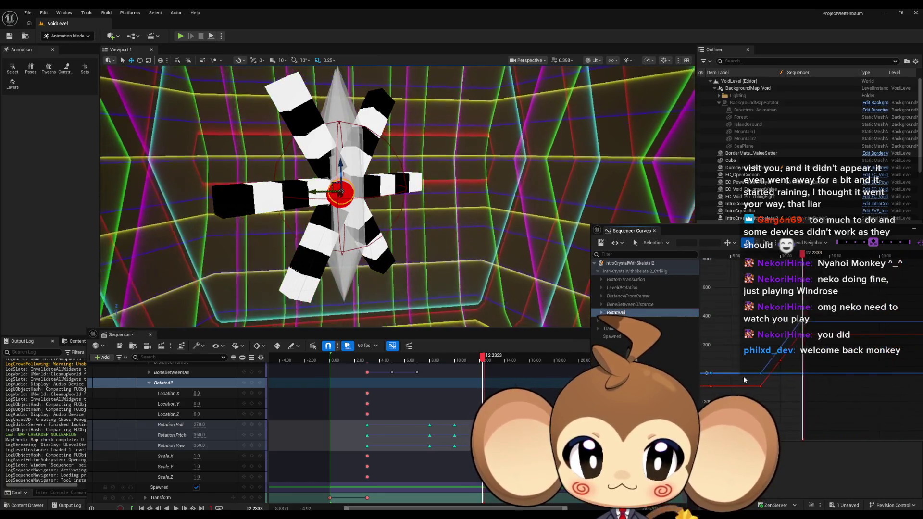
drag(798, 339, 813, 401)
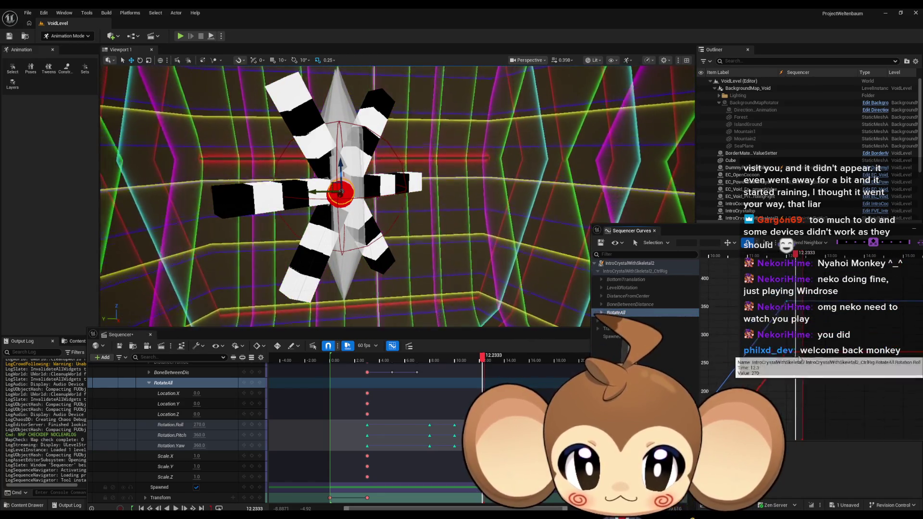
key(f)
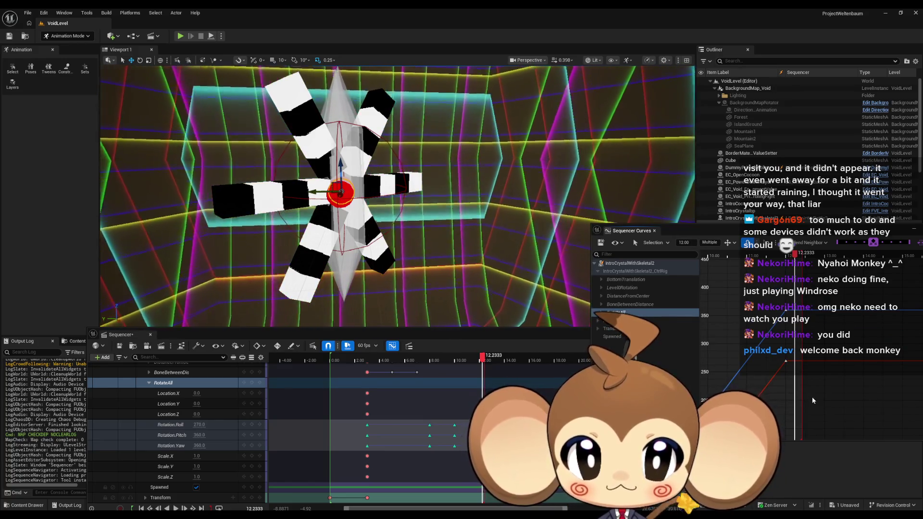
scroll(775, 377, down, 5)
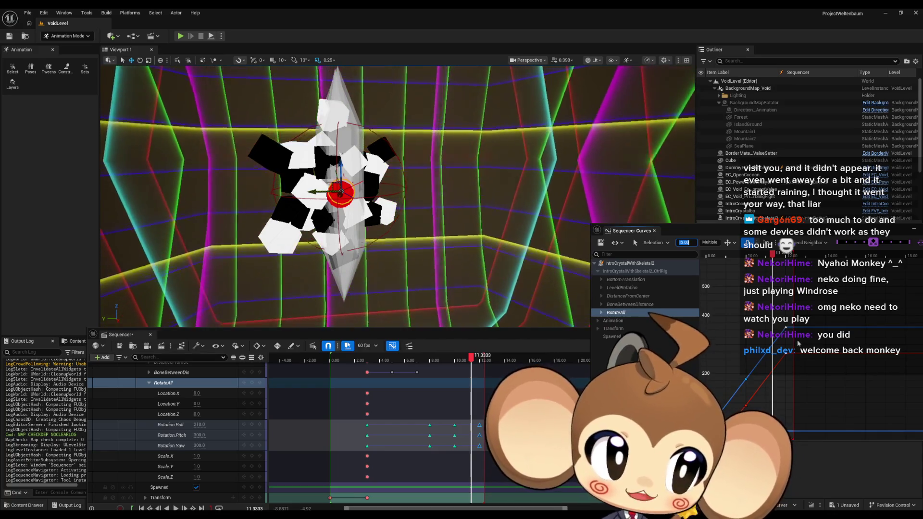
Retime the selected keys to 16, then 10, then double it with *2
key(Return)
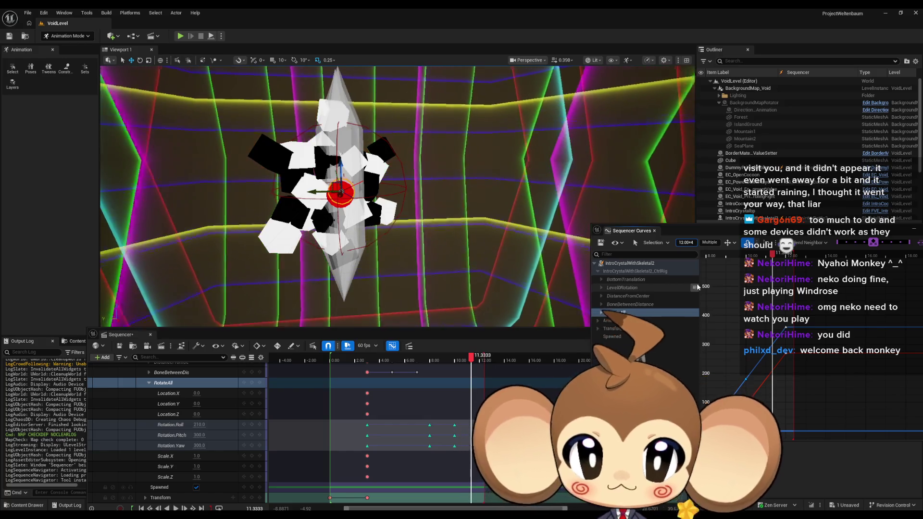
text(16)
key(Return)
click(684, 242)
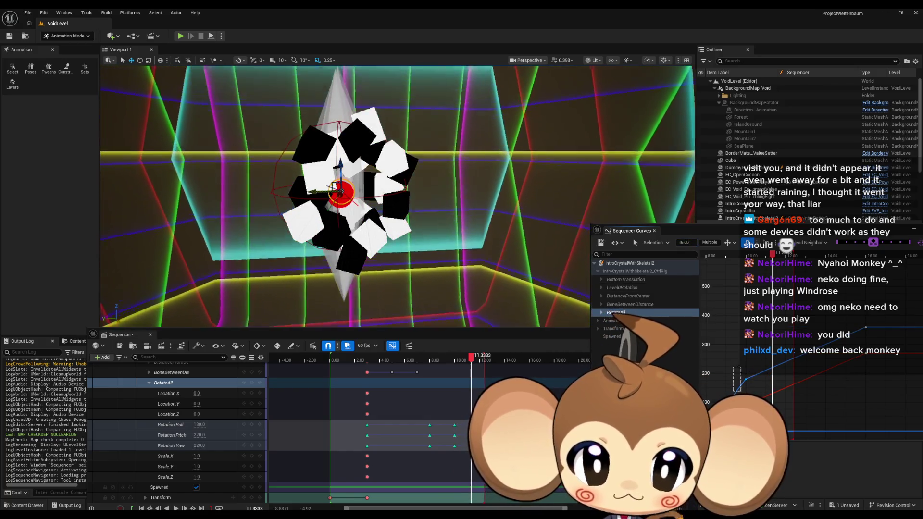
text(10)
key(Return)
text(*2)
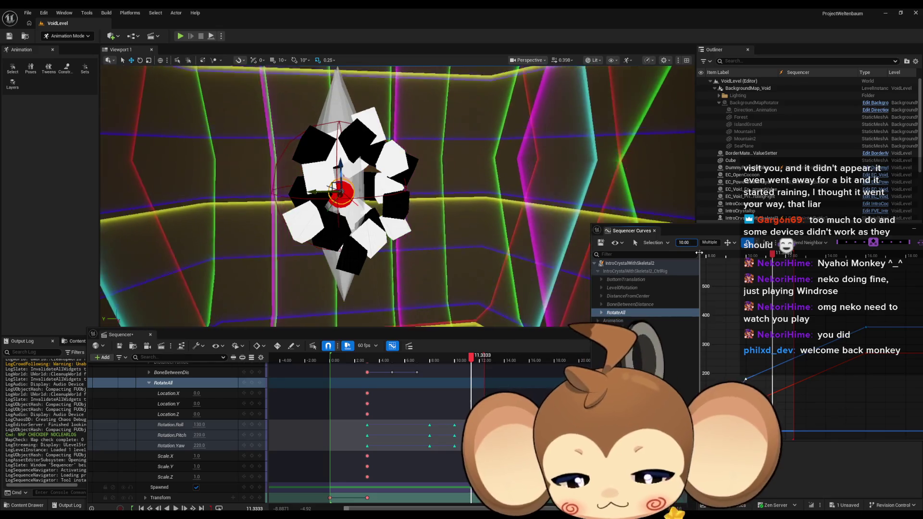
text(12)
key(Return)
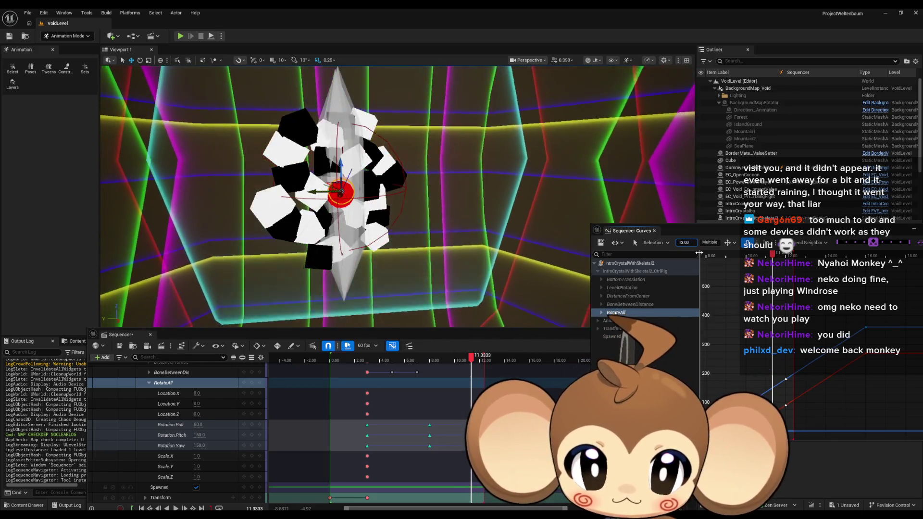
Scrub back to about 1.8 seconds and play the crystal spin
drag(471, 469, 369, 469)
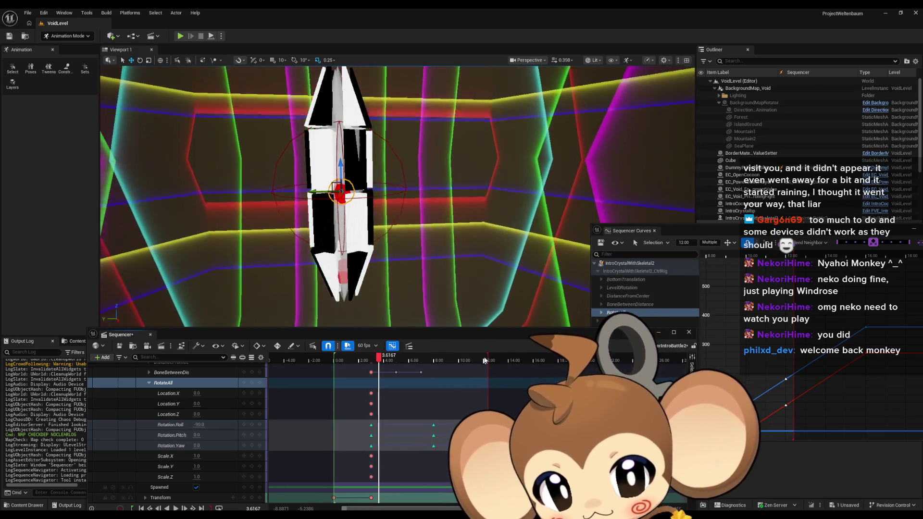
click(357, 363)
key(space)
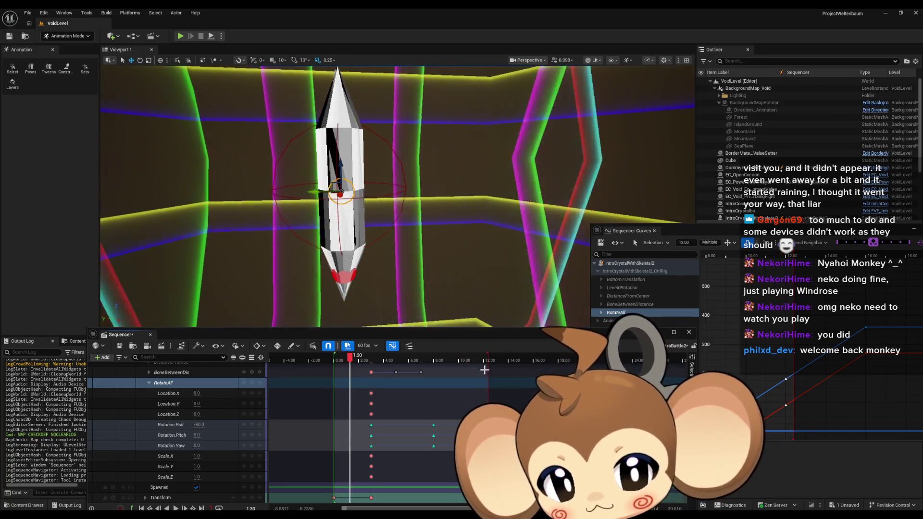
Extend the sequence end to about 17 seconds and replay to check timing
drag(489, 359, 553, 364)
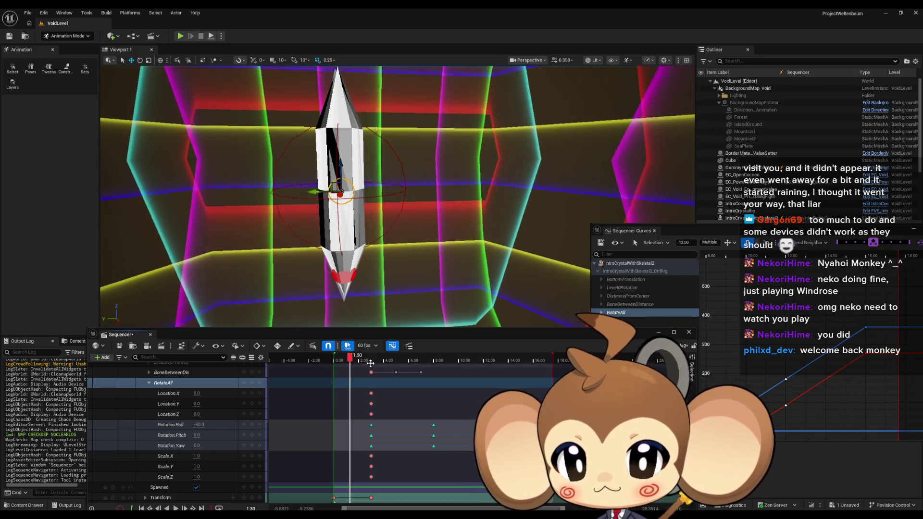
key(space)
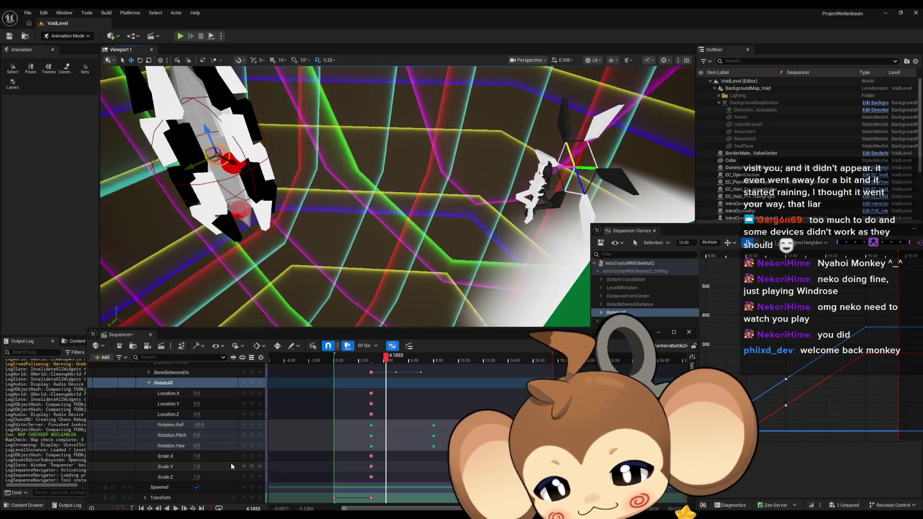
scroll(230, 463, up, 5)
scroll(232, 457, up, 1)
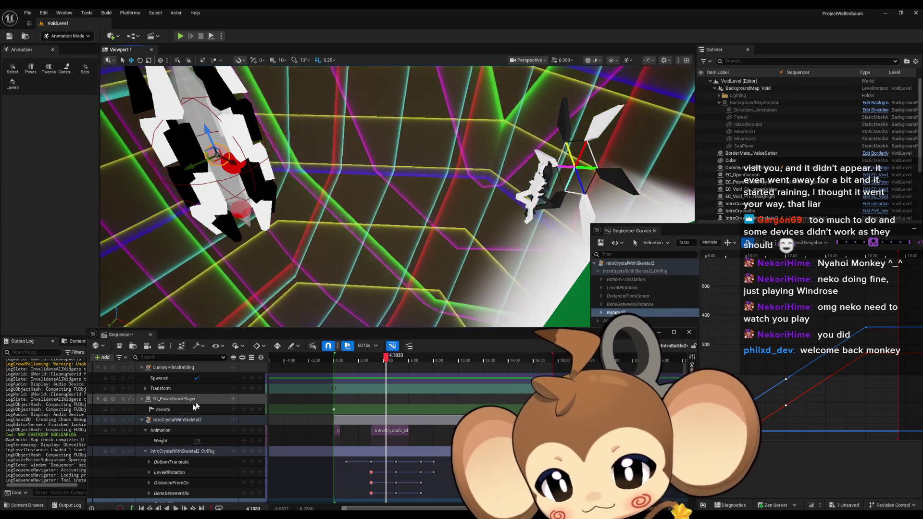
Collapse IntroCrystalWithSkeletal2, move the Curves window off Details, and turn the view toward the crystal
click(142, 420)
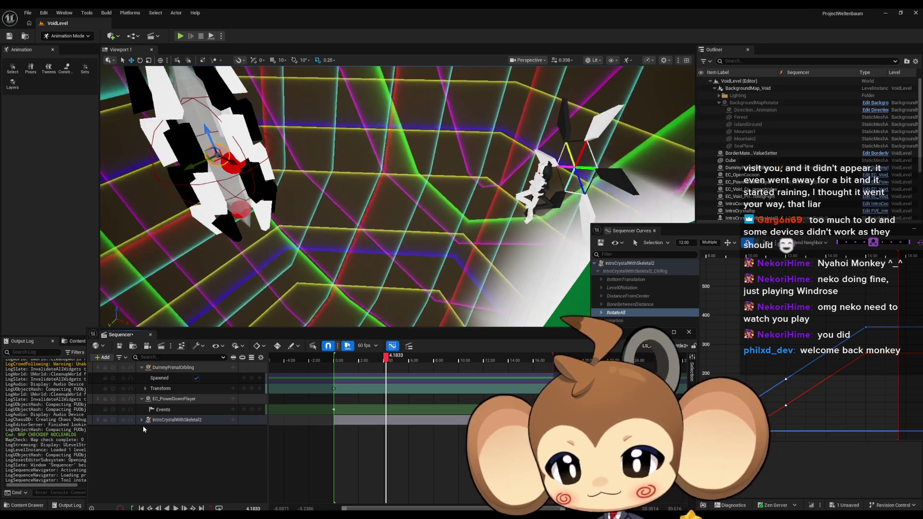
drag(717, 224, 645, 350)
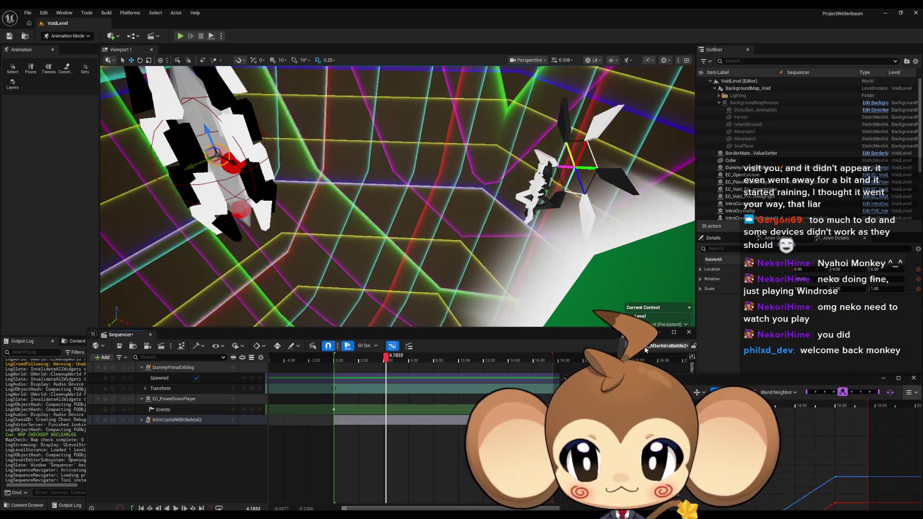
drag(319, 186, 243, 184)
scroll(792, 205, down, 2)
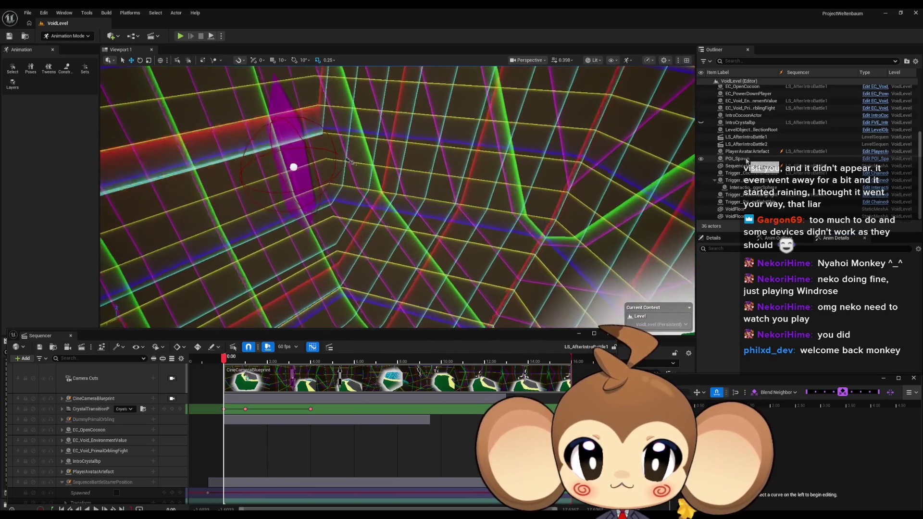
Scrub the sequence forward to 13.33 s
scroll(744, 163, up, 3)
drag(233, 356, 513, 370)
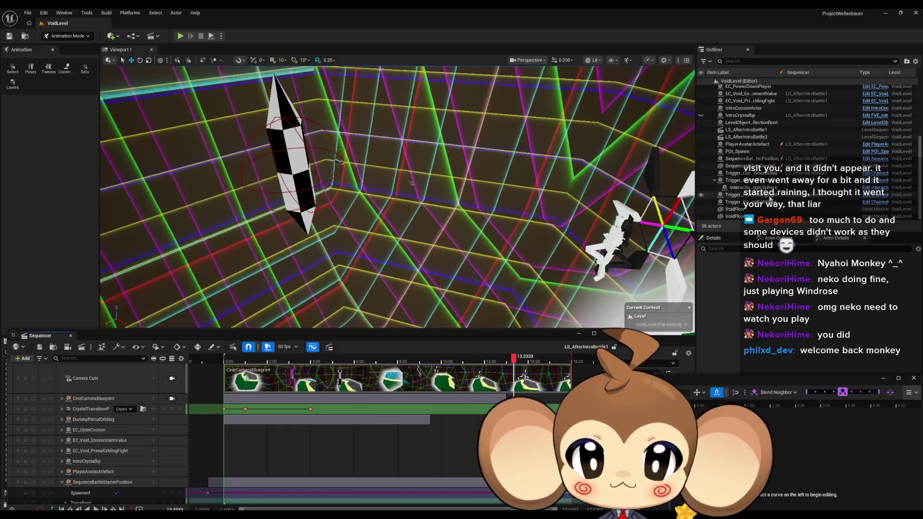
scroll(763, 210, up, 1)
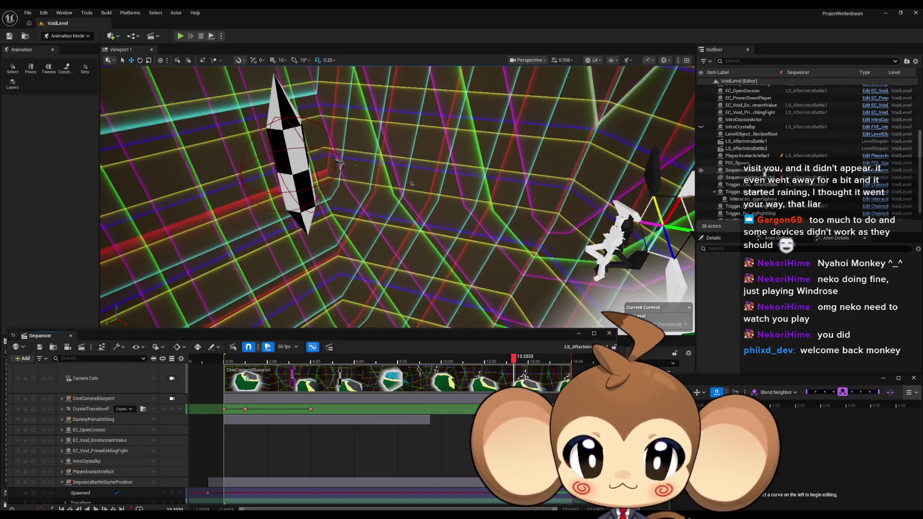
scroll(767, 184, up, 1)
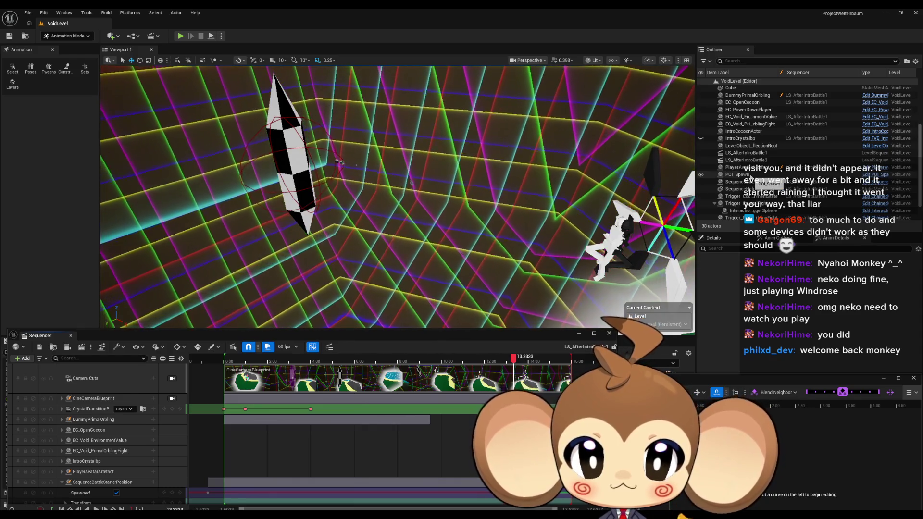
scroll(752, 178, up, 3)
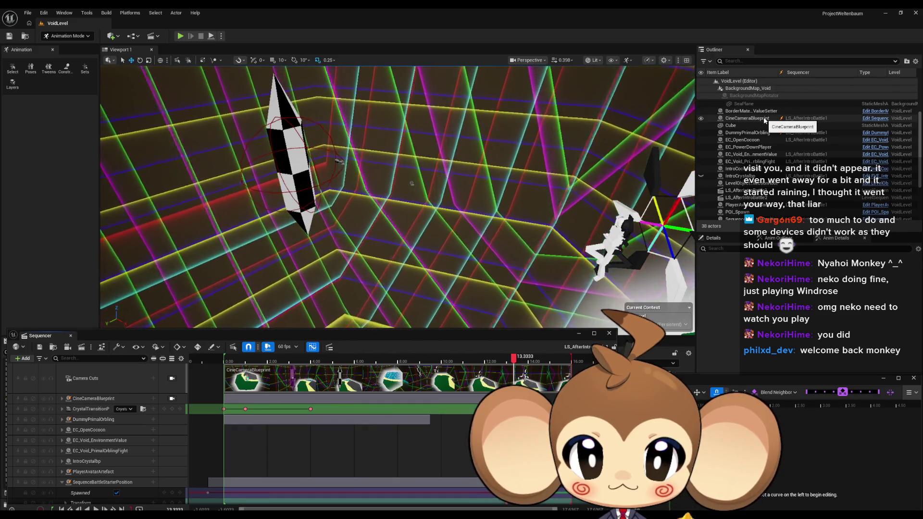
scroll(765, 144, down, 3)
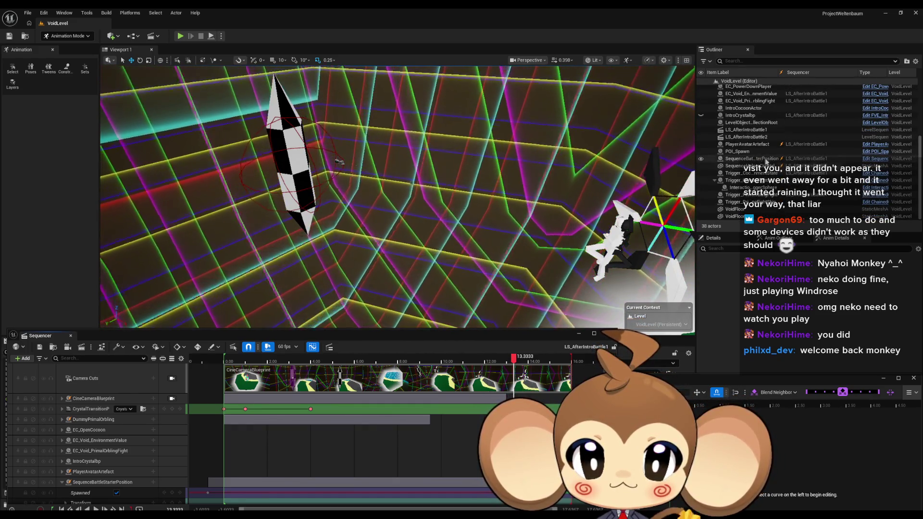
Select SequenceBattleStarterPosition, focus on it, and orbit to look down at the marker
click(770, 161)
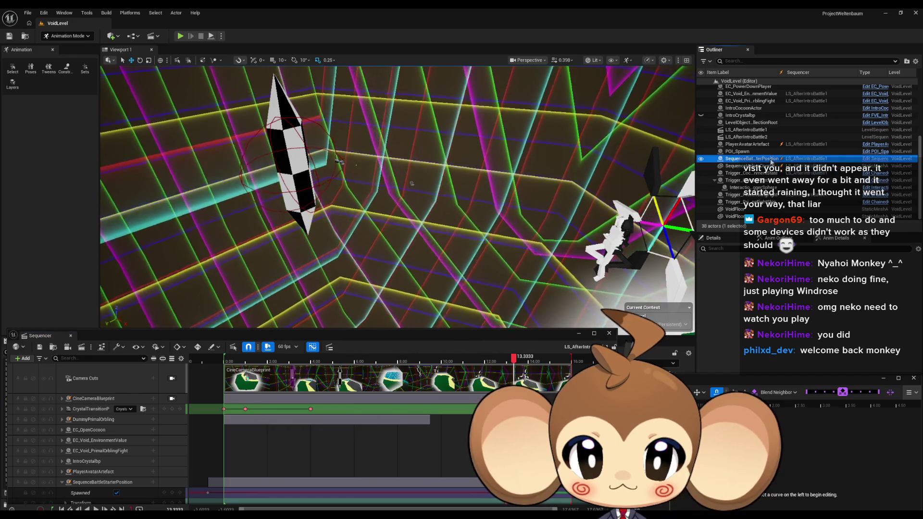
key(f)
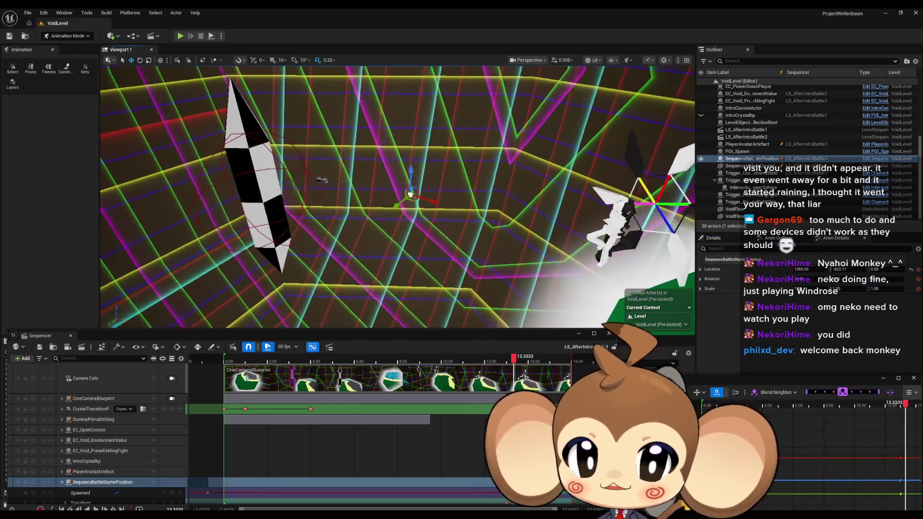
scroll(397, 197, up, 5)
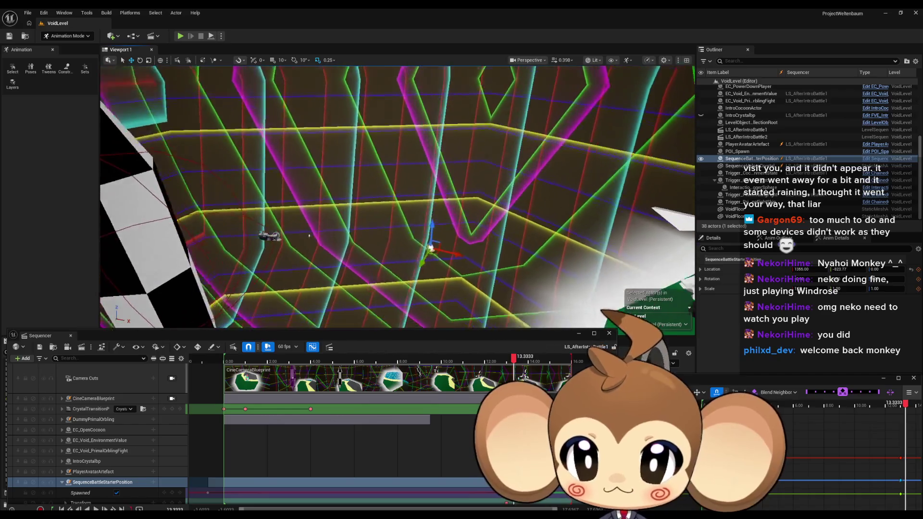
mouse_move(472, 224)
mouse_down()
mouse_move(473, 239)
mouse_move(472, 224)
mouse_move(498, 237)
mouse_move(753, 272)
mouse_move(168, 63)
mouse_move(55, 48)
mouse_move(102, 48)
mouse_up()
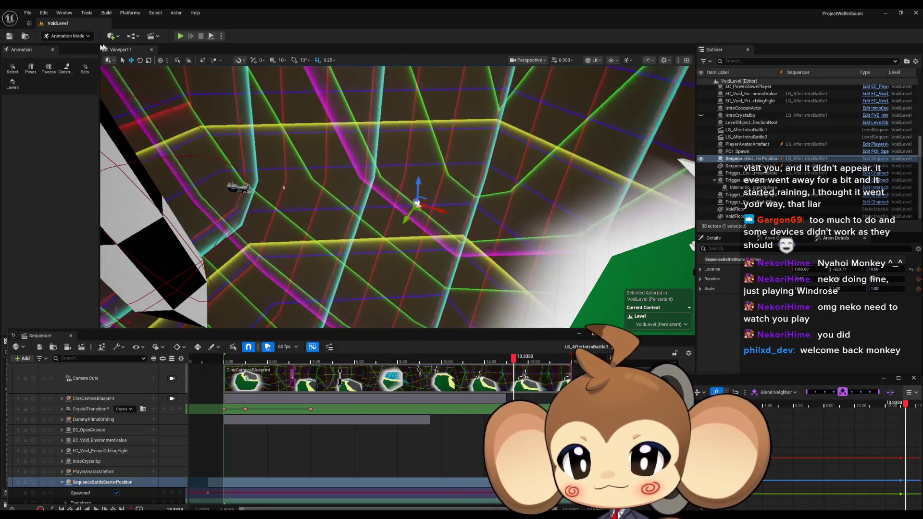
Add a cube, Cube2, via Quick Add > Shapes > Cube
click(112, 36)
mouse_move(137, 104)
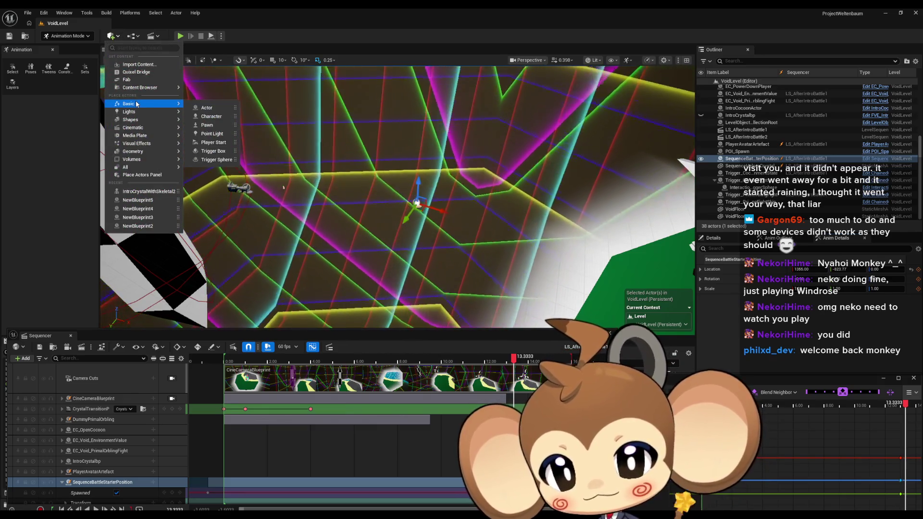
mouse_move(148, 120)
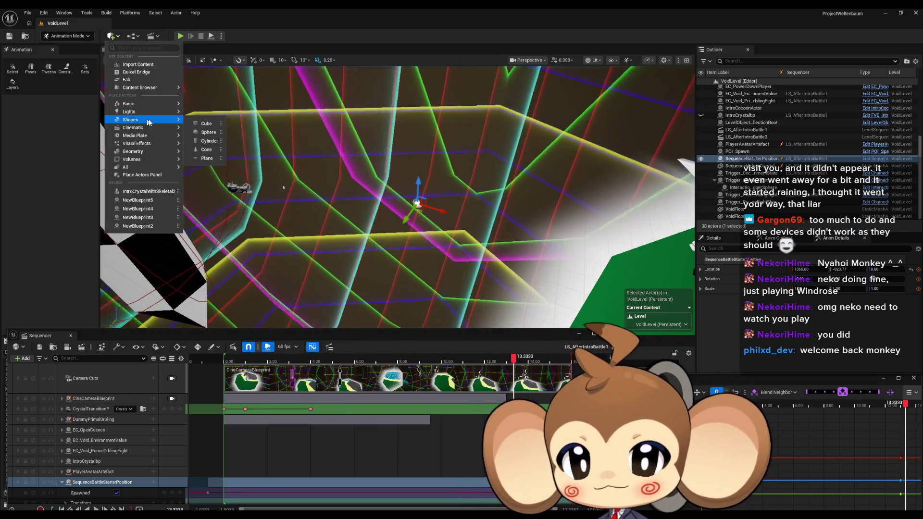
click(206, 124)
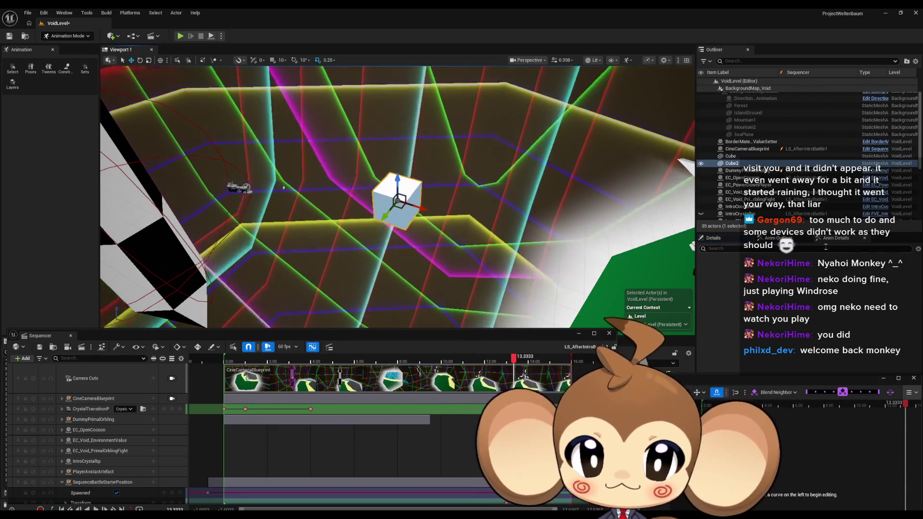
Check the location copy/paste options, select SequenceBattleStarterPosition, then reselect Cube2
right_click(763, 335)
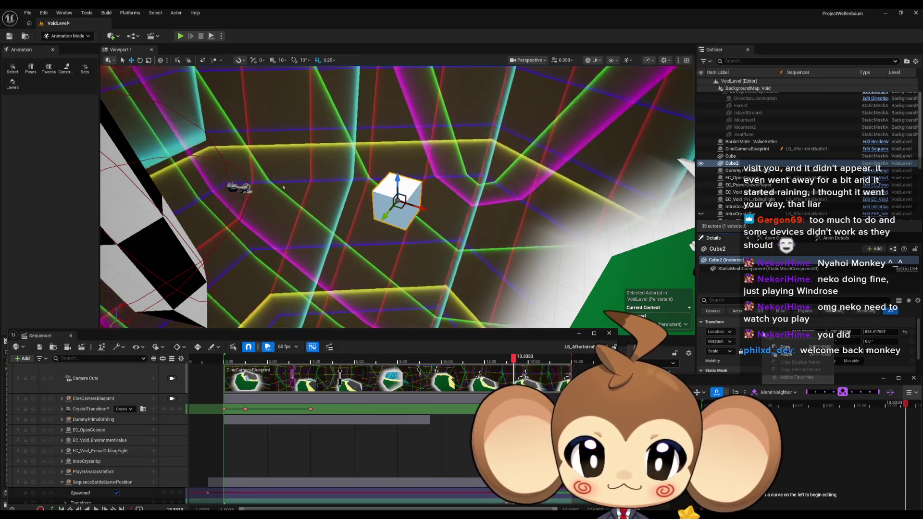
right_click(741, 335)
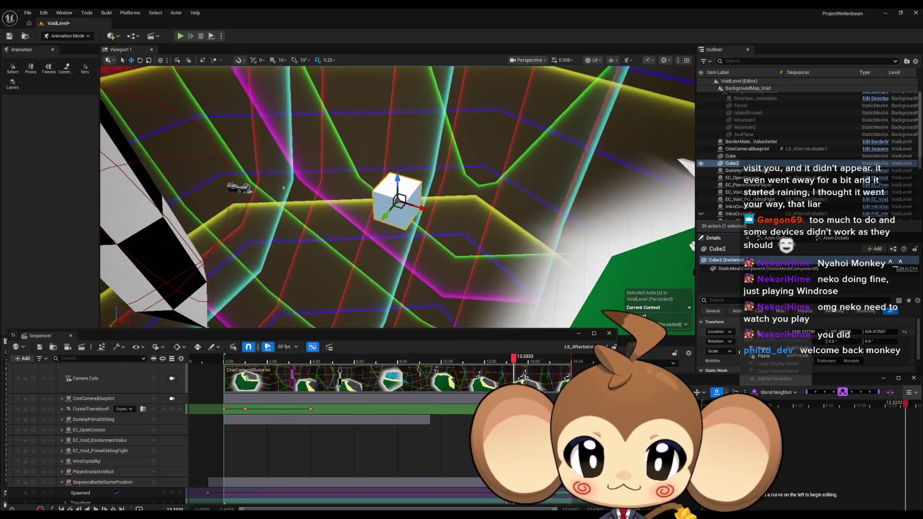
click(764, 349)
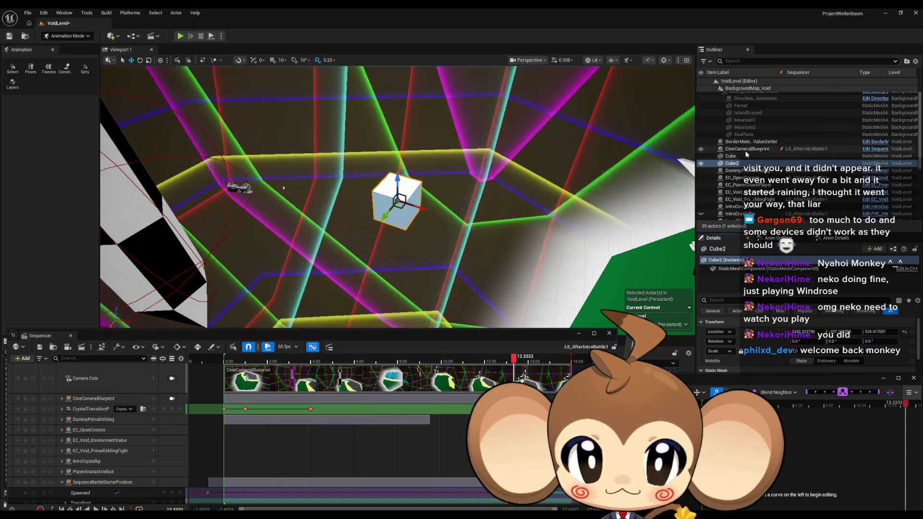
scroll(762, 175, down, 5)
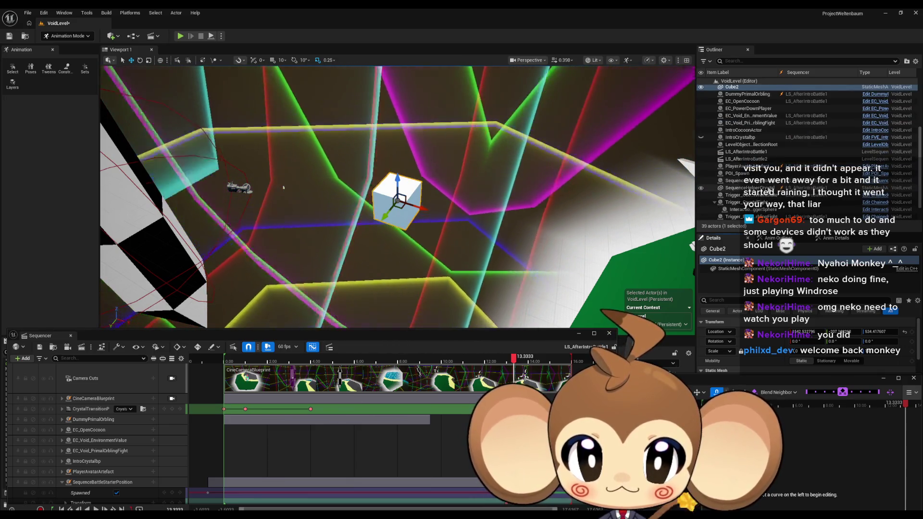
click(769, 181)
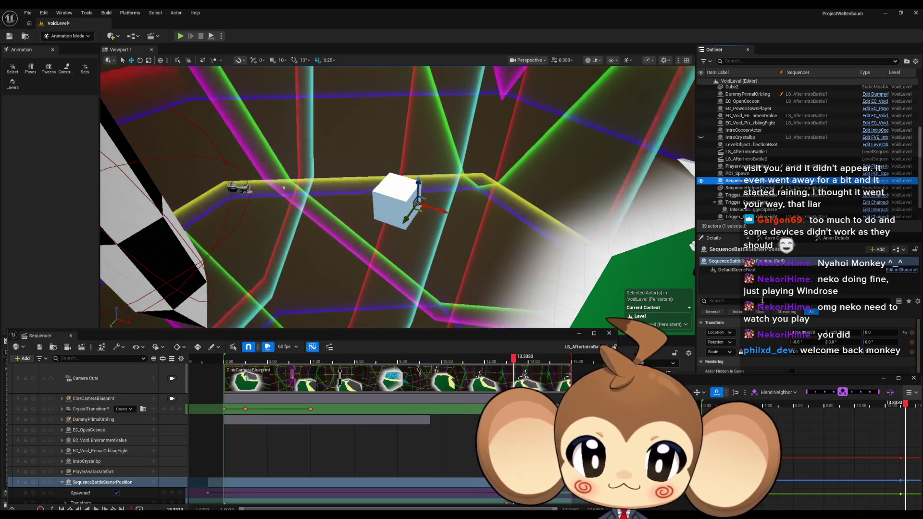
scroll(807, 154, up, 5)
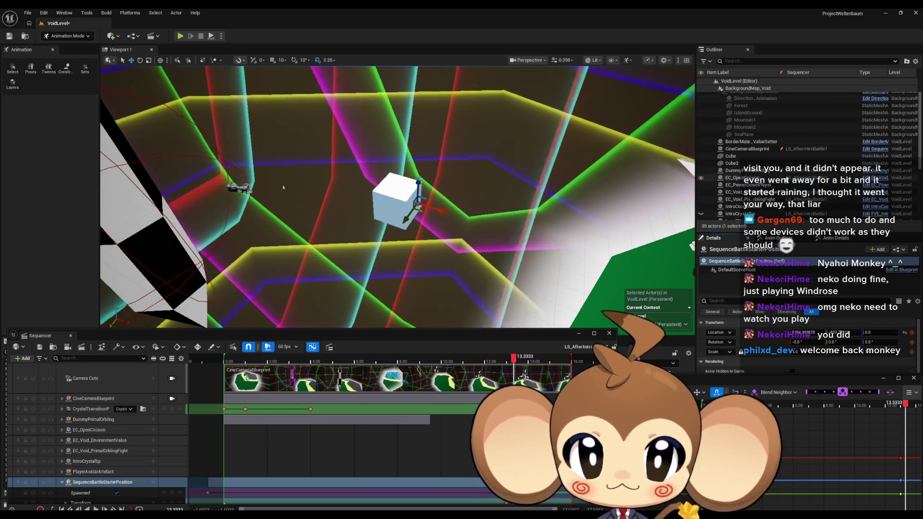
click(754, 163)
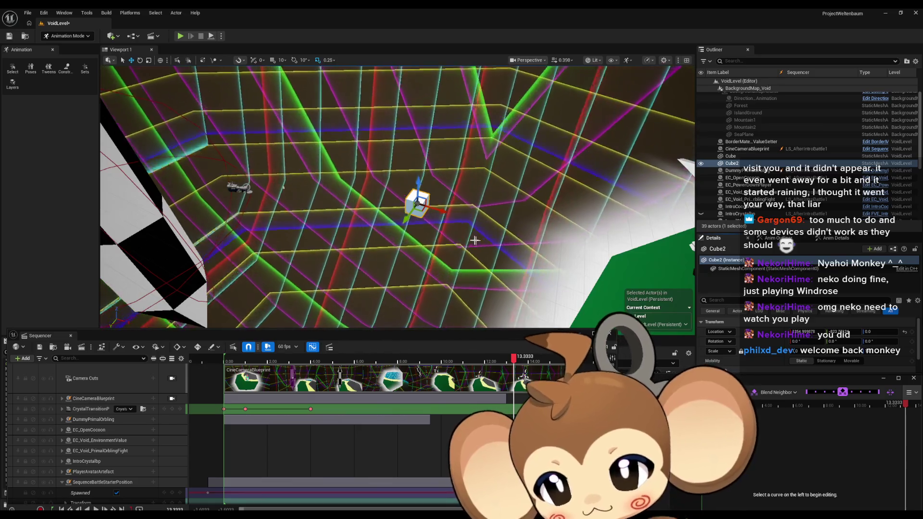
drag(475, 240, 417, 243)
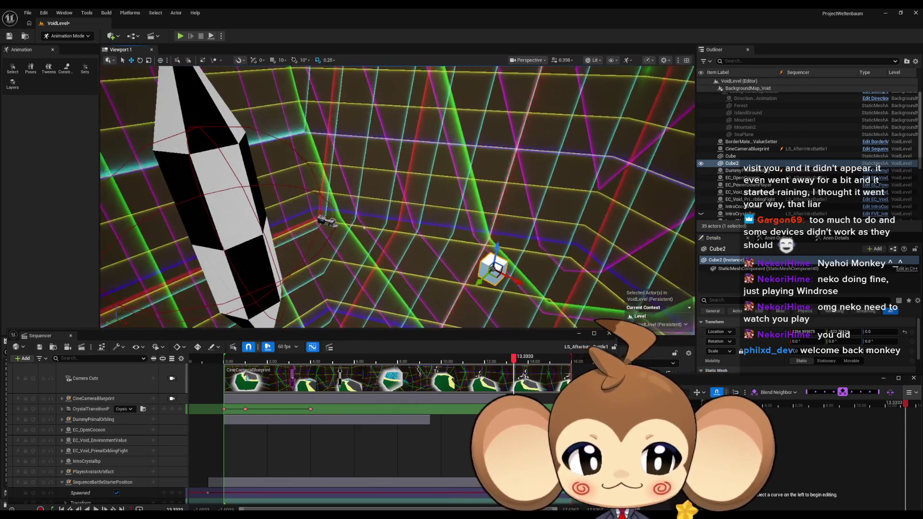
drag(364, 228, 276, 235)
key(shift+1)
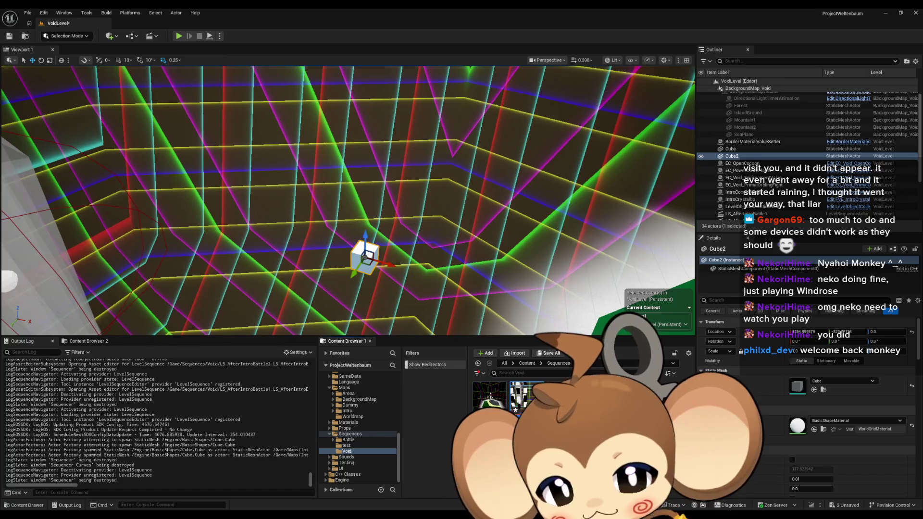
Switch back to Animation mode with Sequencer using Shift+7
key(shift+7)
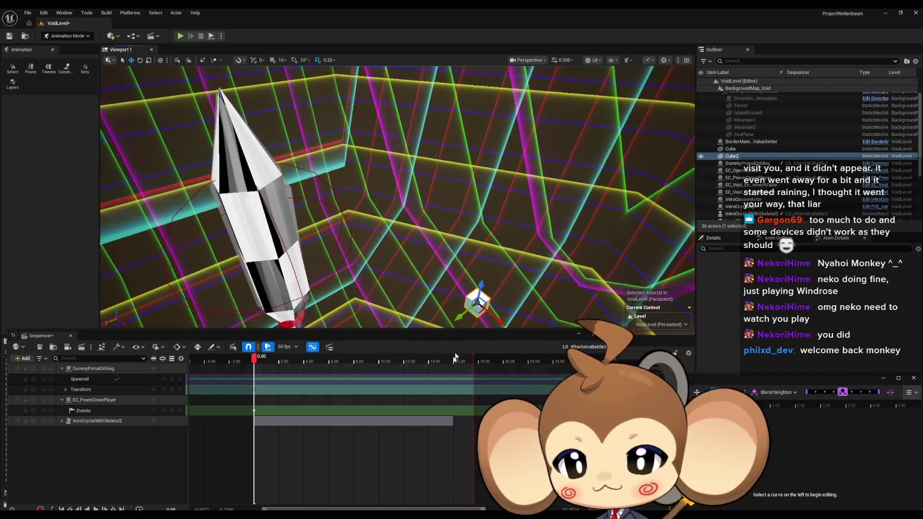
Select and expand IntroCrystalWithSkeletal2, then set the current time to 7.50
click(89, 421)
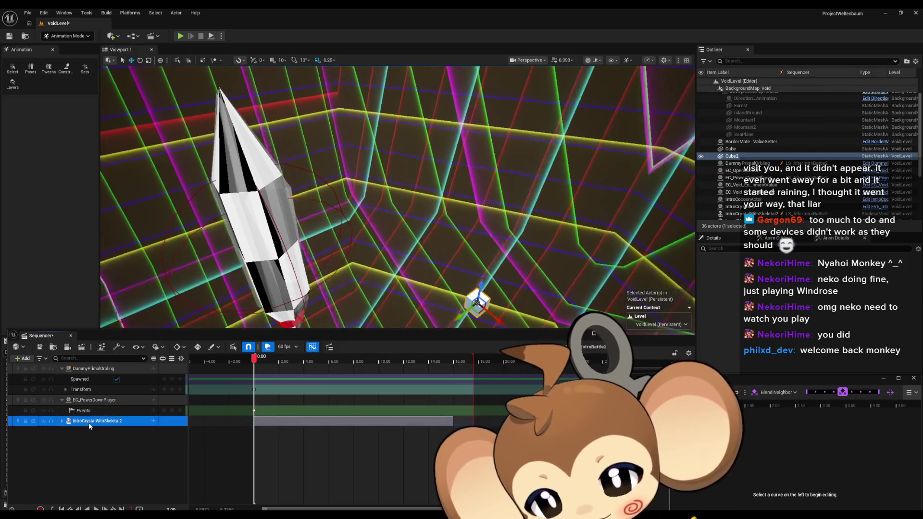
click(62, 421)
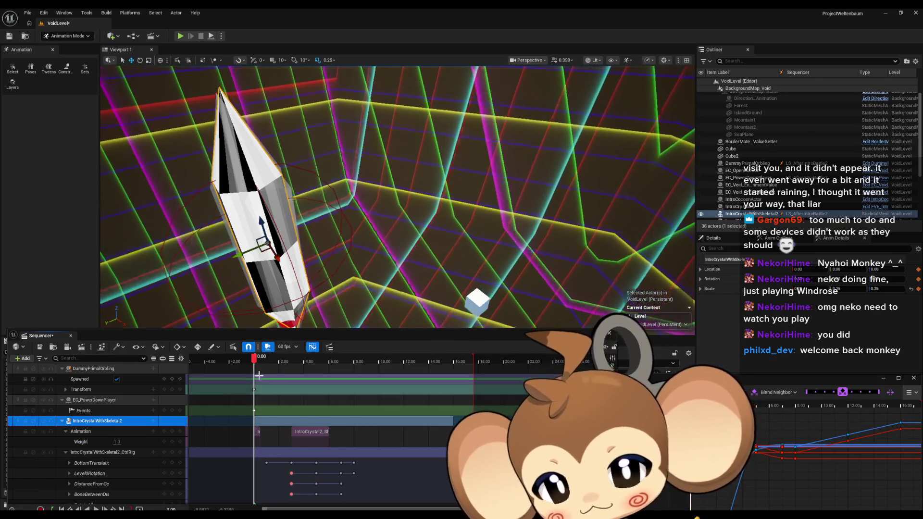
mouse_move(254, 359)
mouse_down()
mouse_move(357, 364)
mouse_move(347, 364)
mouse_up()
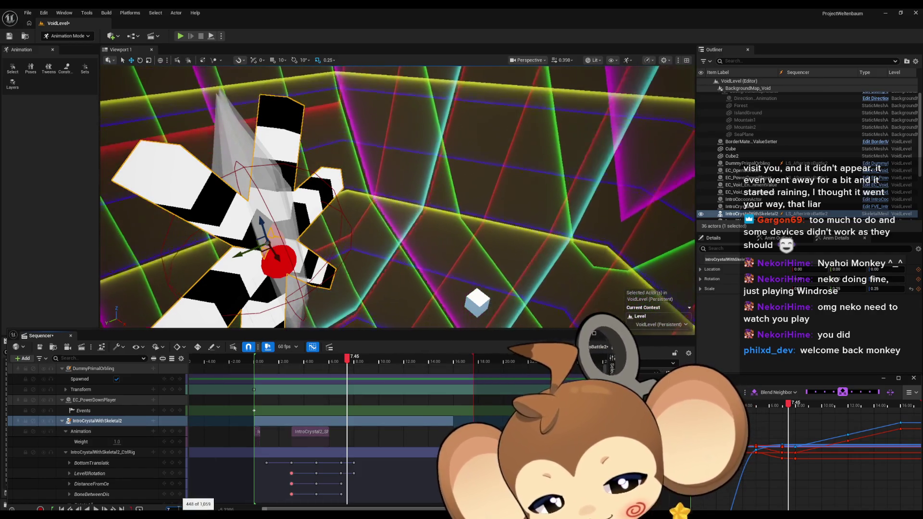
drag(178, 505, 178, 506)
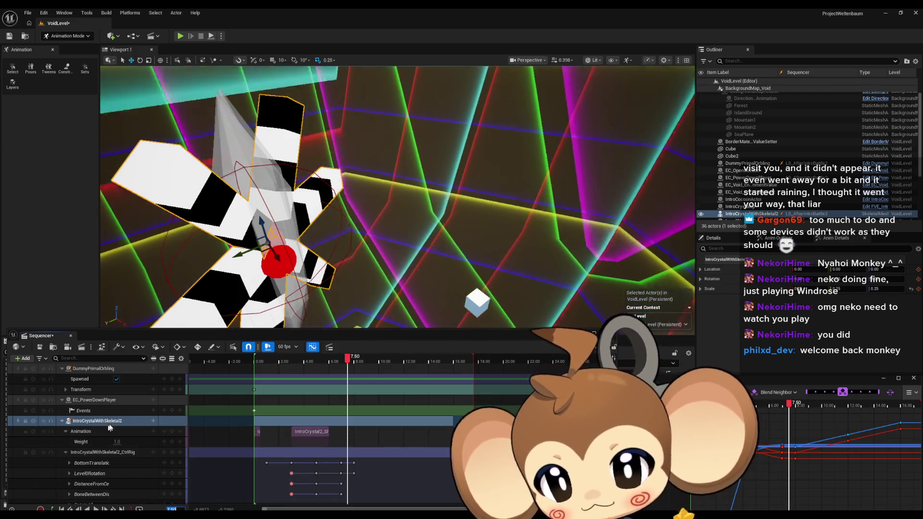
Expand the crystal's Transform track and add Location keys at 7.50
click(66, 453)
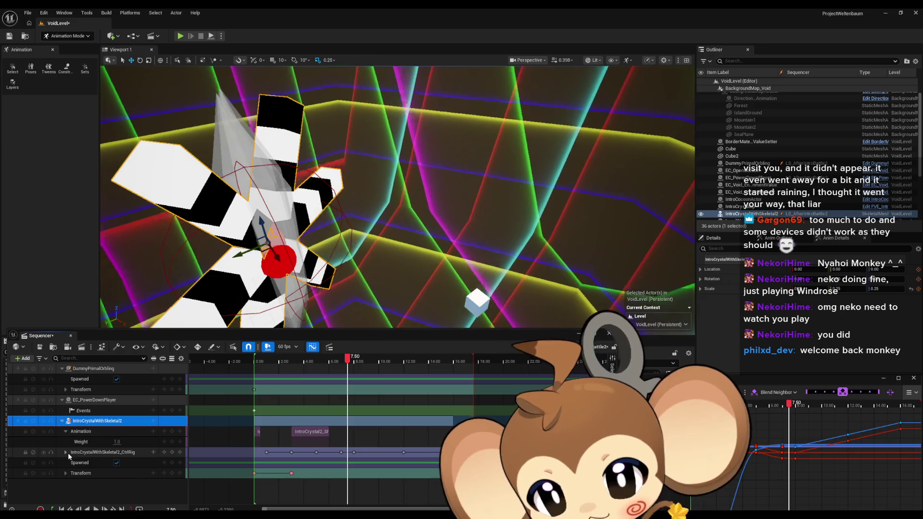
click(65, 473)
scroll(134, 465, down, 3)
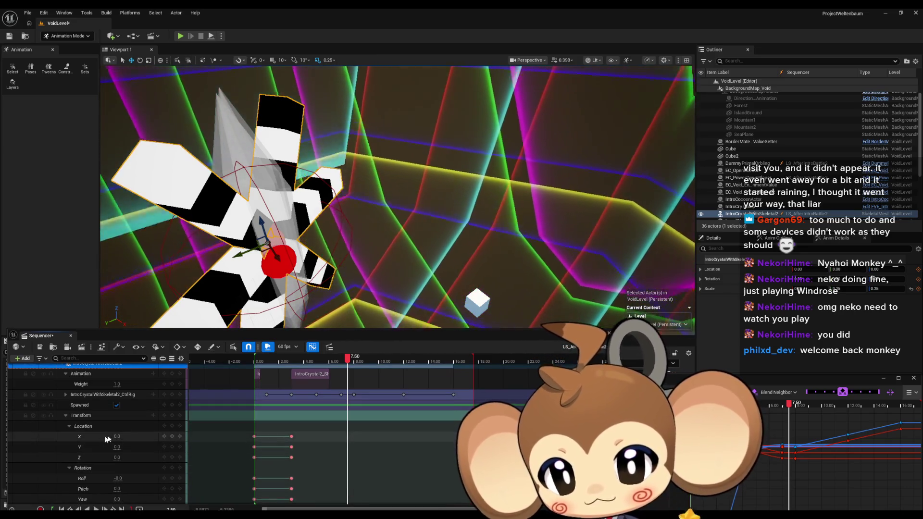
click(172, 425)
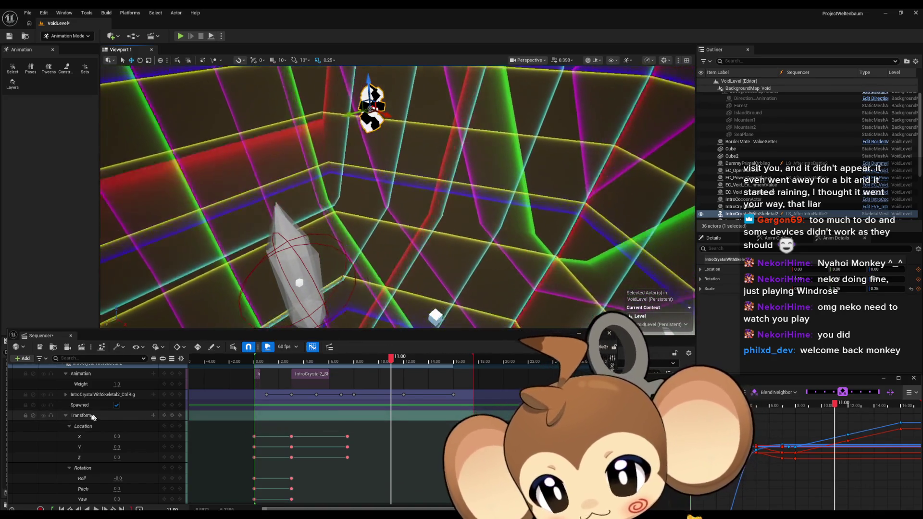
Toggle the crystal between Details and Anim Details, then undock Sequencer into a floating window
scroll(92, 410, up, 1)
scroll(91, 411, up, 3)
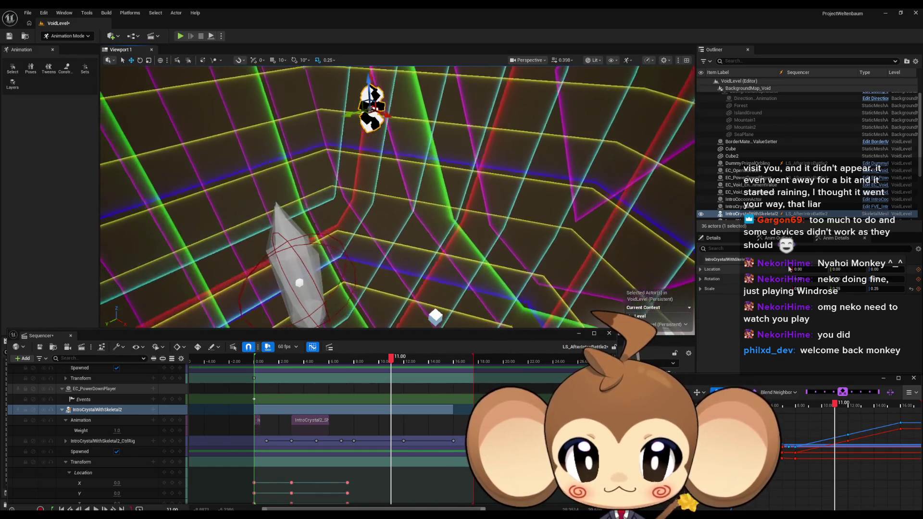
click(728, 244)
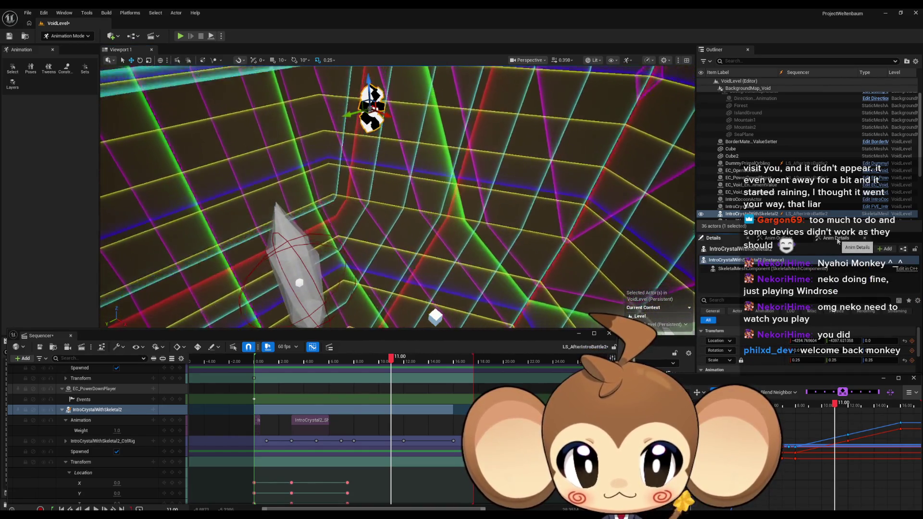
click(836, 238)
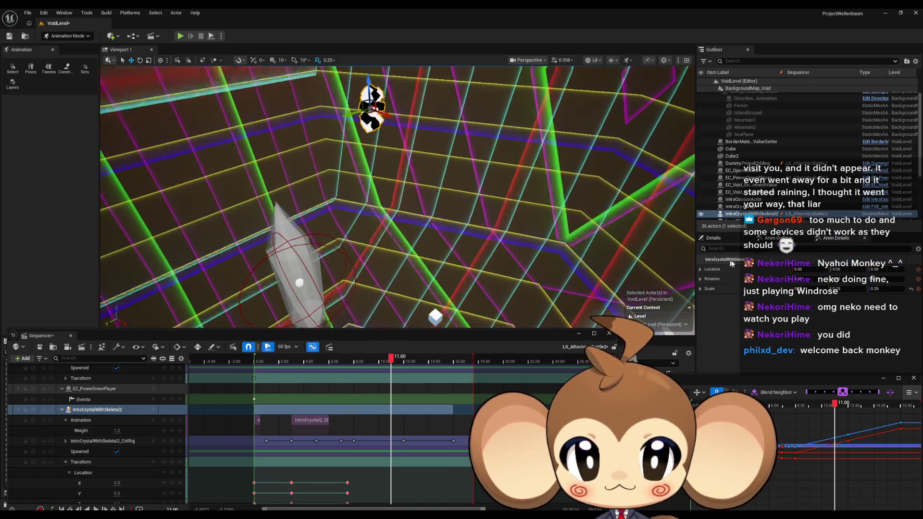
click(713, 238)
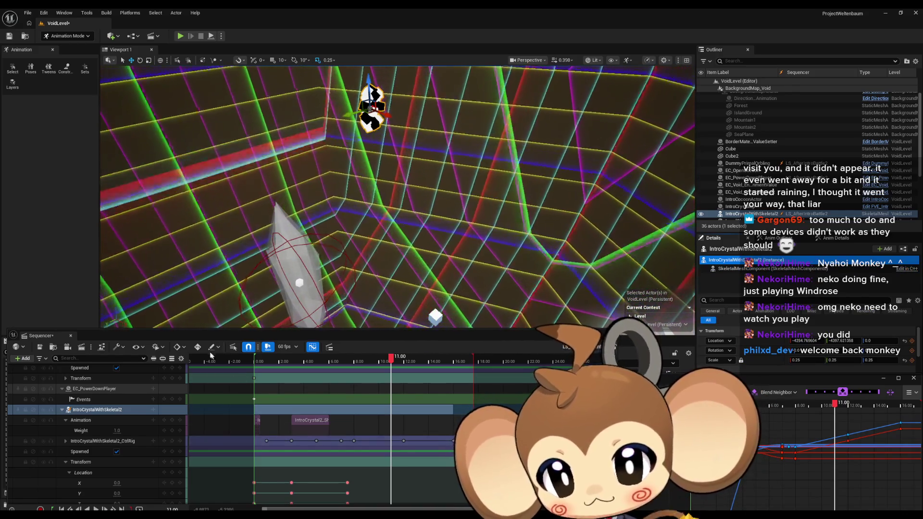
drag(218, 335, 247, 203)
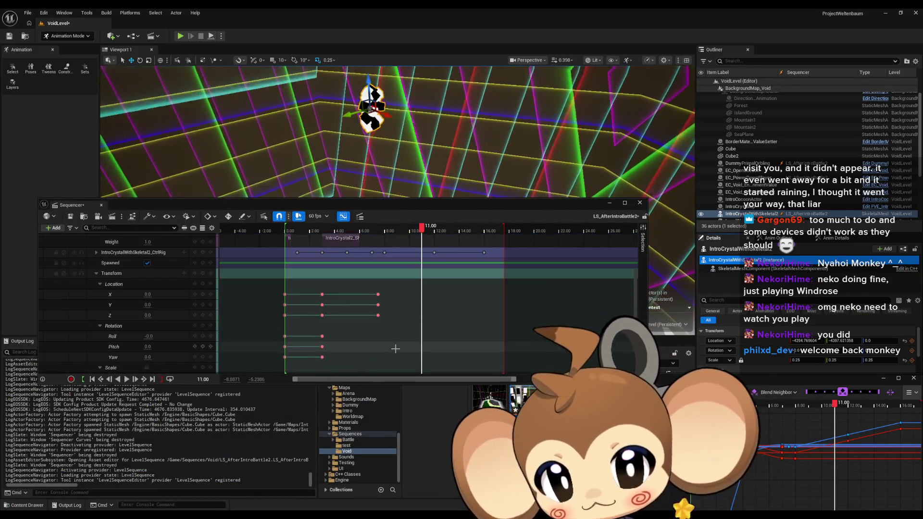
Key IntroCrystalWithSkeletal2's Location at 11.00, giving X -4294.77 and Y -4397.62
click(100, 326)
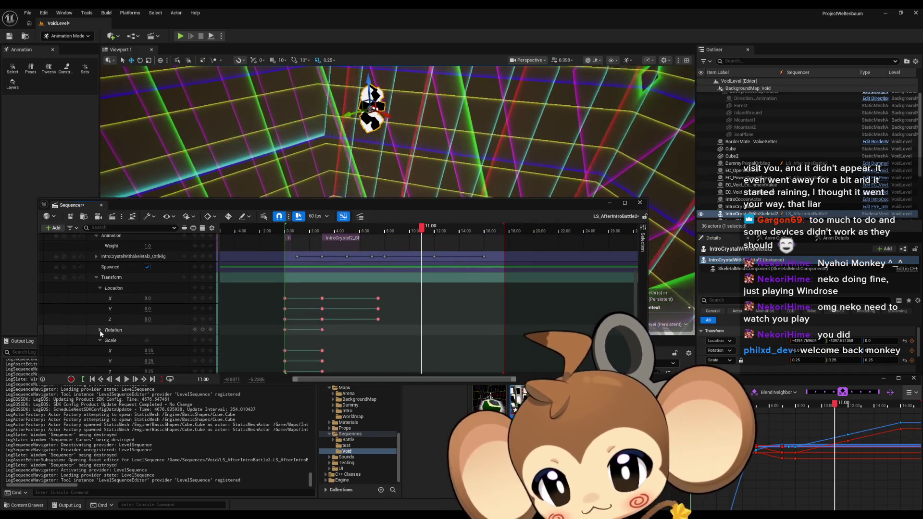
scroll(101, 332, up, 2)
scroll(119, 288, up, 3)
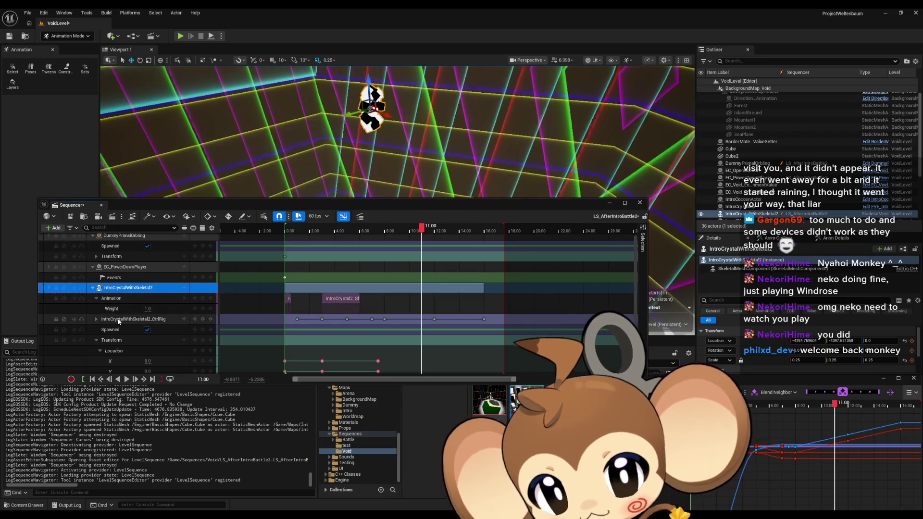
click(119, 320)
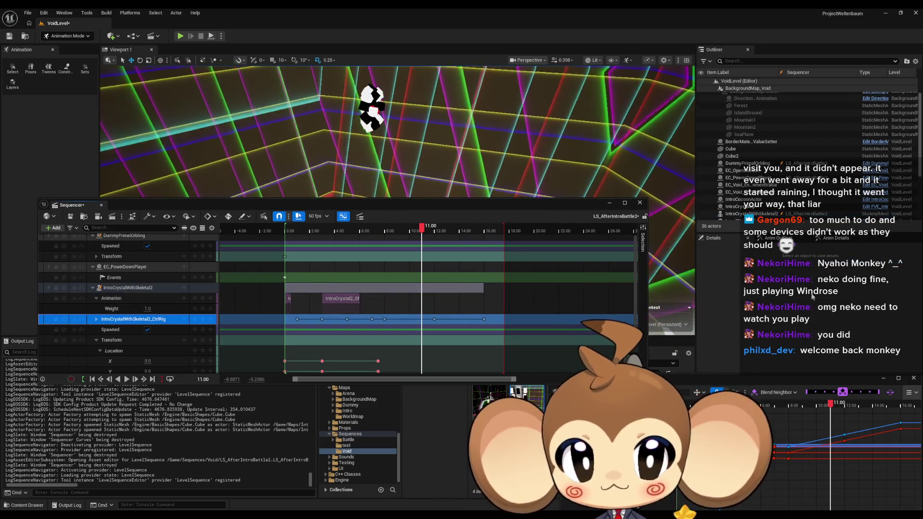
click(827, 239)
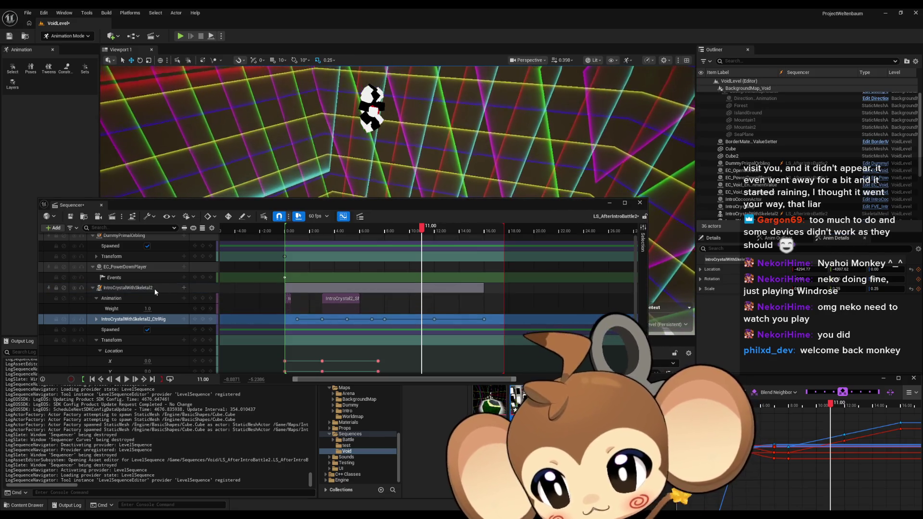
click(154, 288)
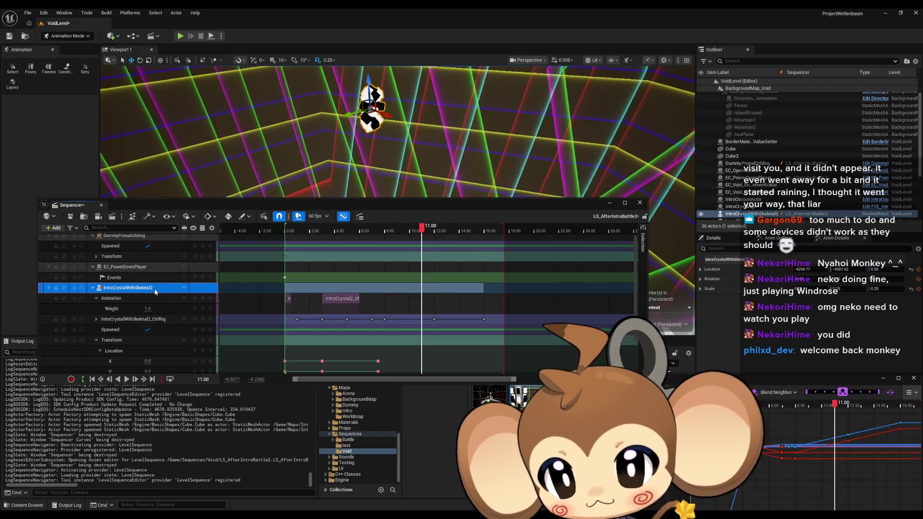
scroll(125, 340, down, 3)
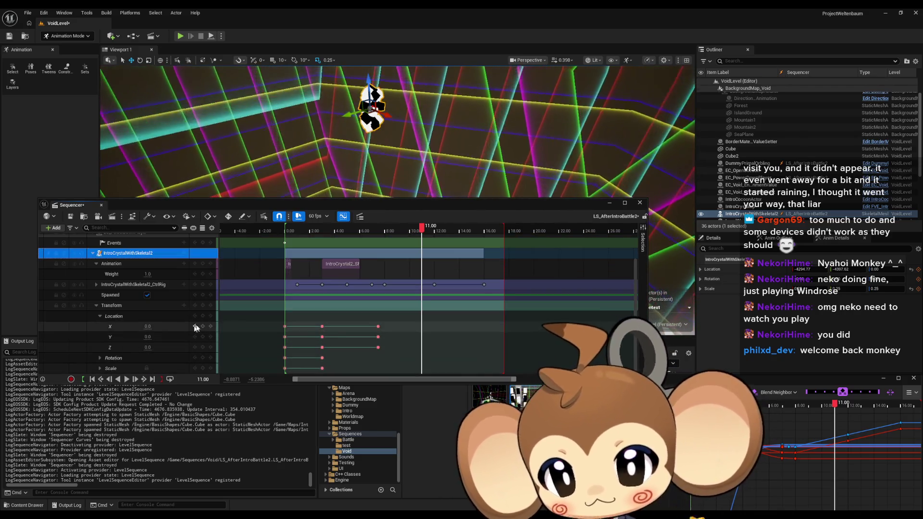
click(202, 316)
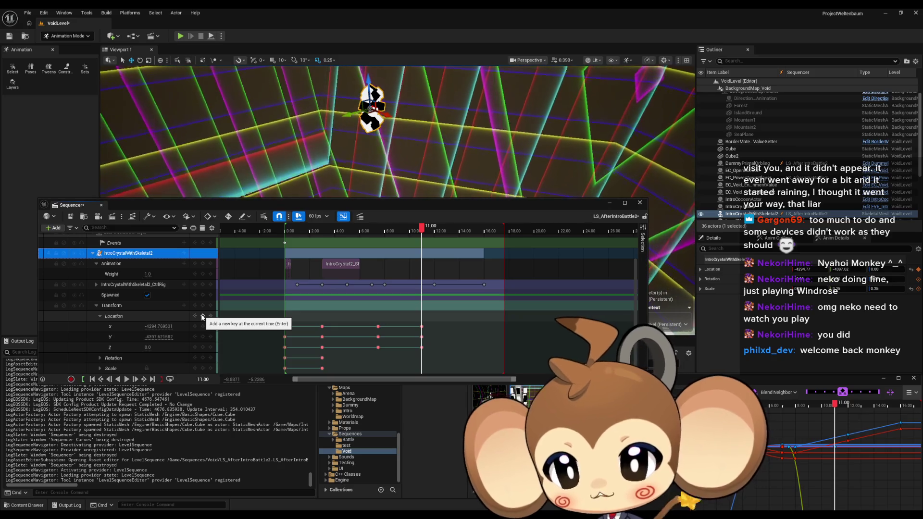
drag(461, 205, 459, 337)
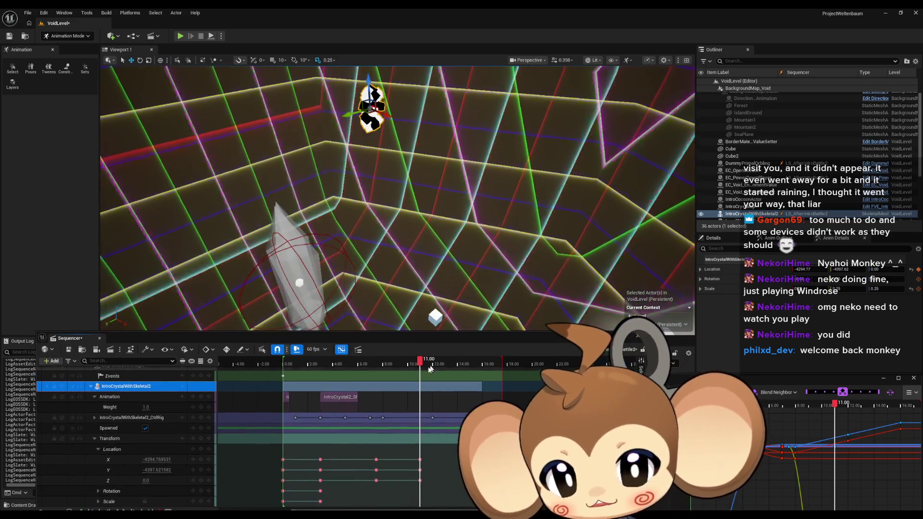
mouse_move(429, 368)
mouse_down()
mouse_move(345, 364)
mouse_move(365, 388)
mouse_up()
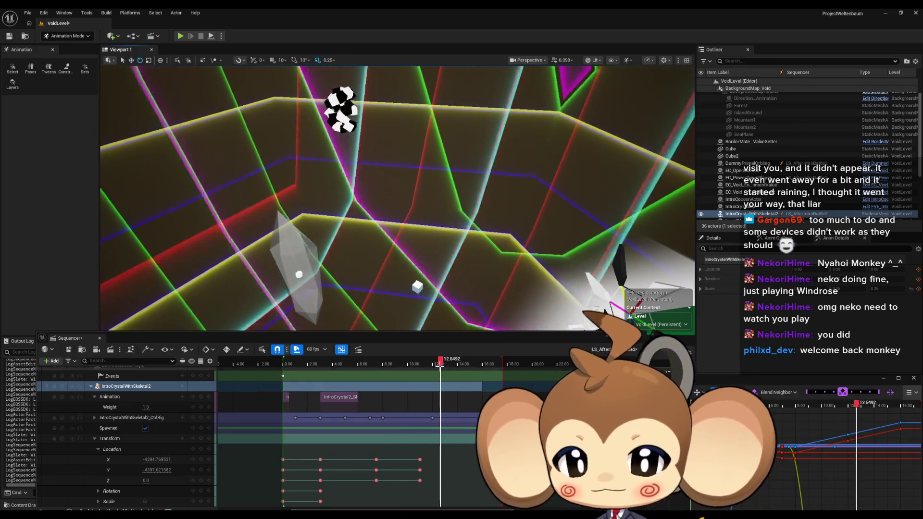
click(346, 364)
mouse_move(346, 366)
mouse_down()
mouse_move(443, 371)
mouse_move(401, 376)
mouse_move(426, 373)
mouse_up()
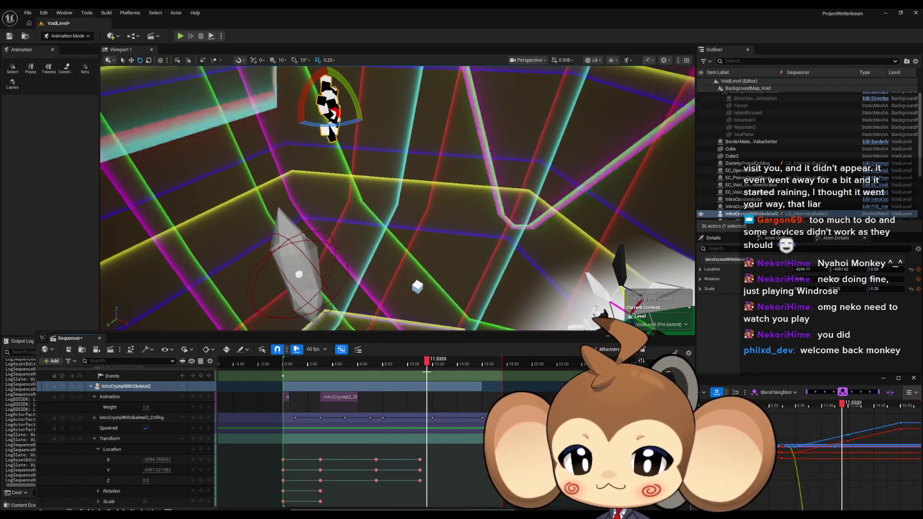
key(w)
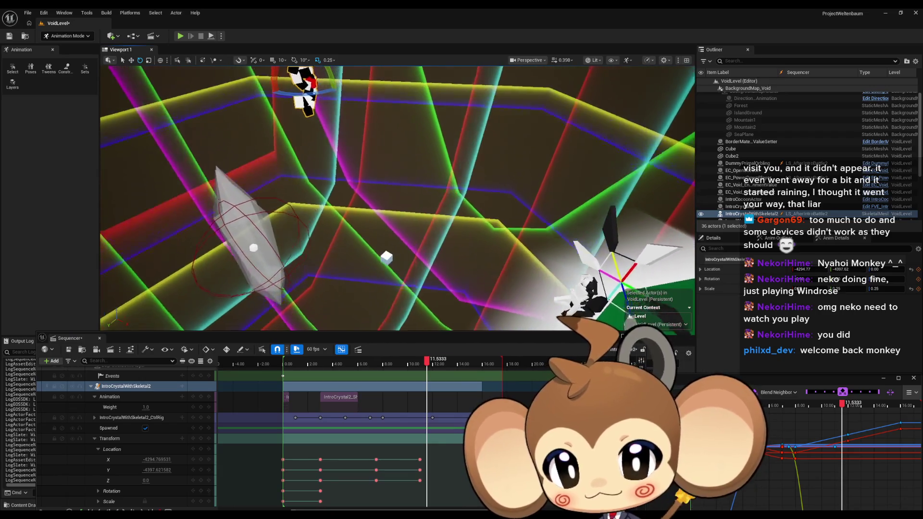
key(w)
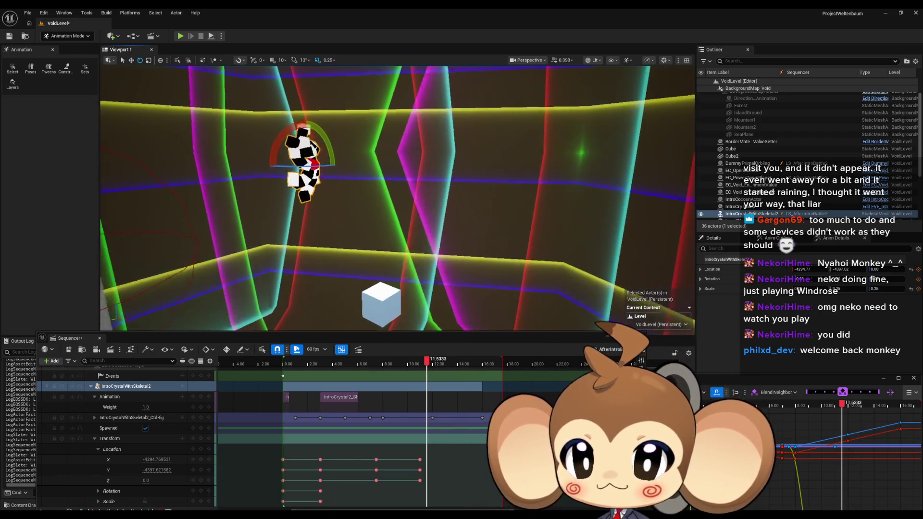
key(w)
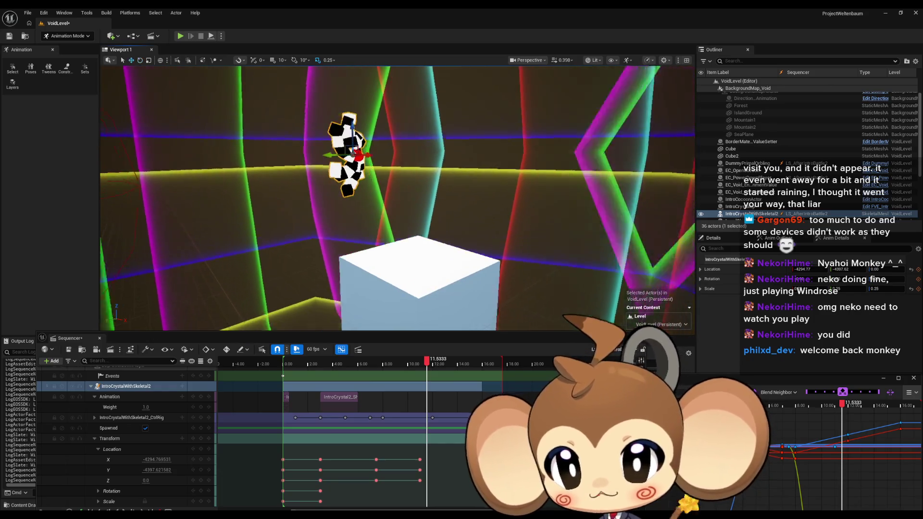
key(w)
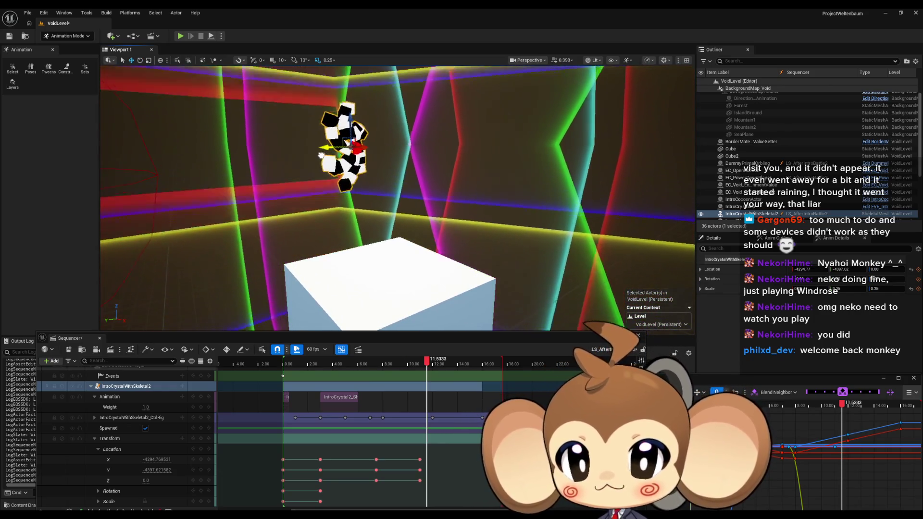
key(w)
key(w)
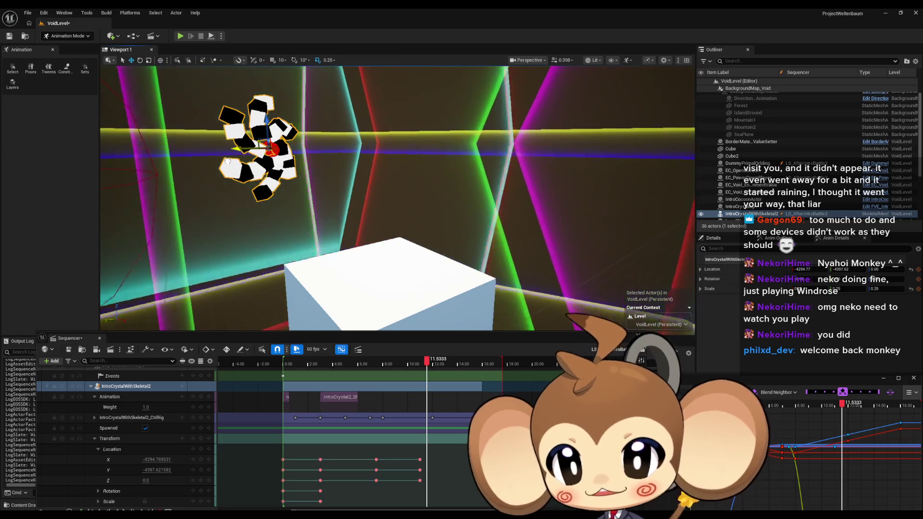
key(w)
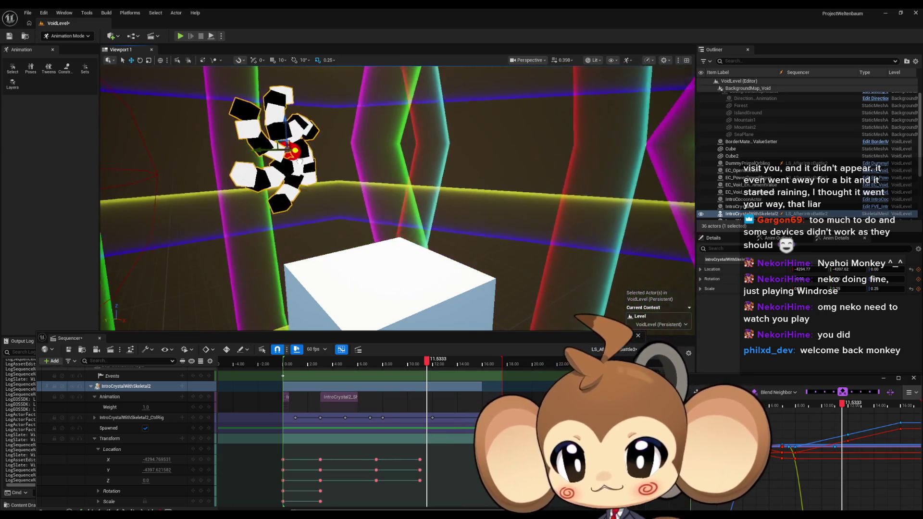
key(w)
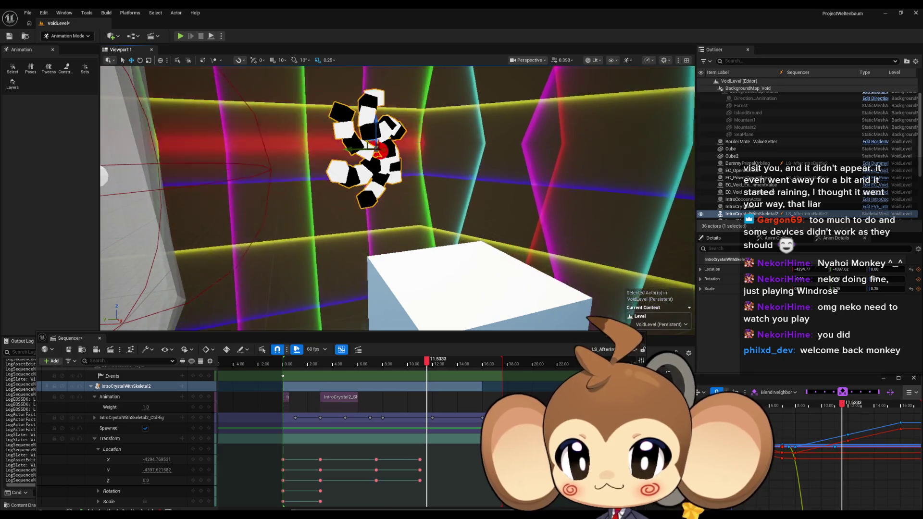
drag(424, 169, 423, 168)
key(w)
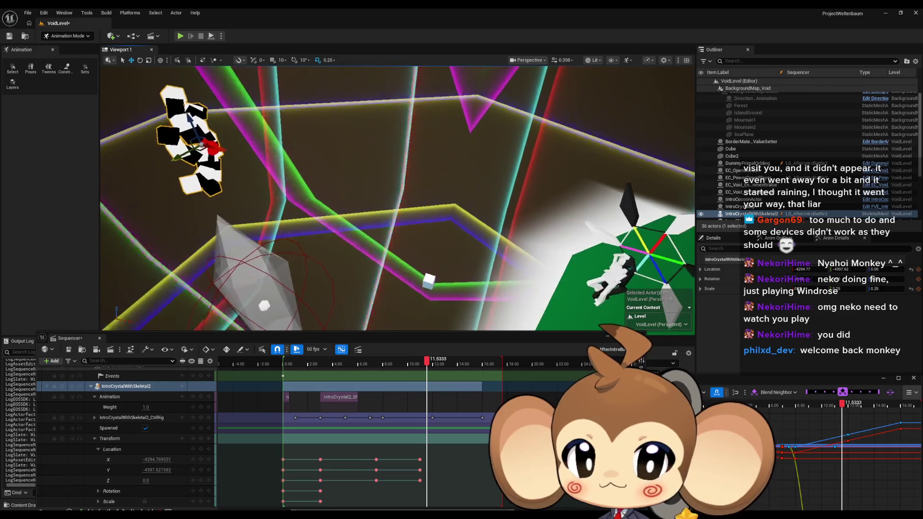
key(w)
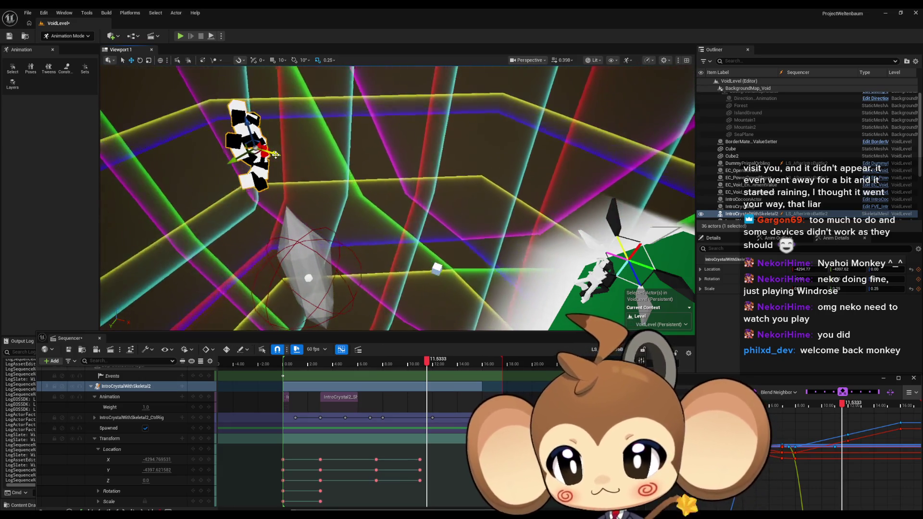
Set the current time to 11.00 and change the crystal's keyed Location X to -3089.62
click(713, 237)
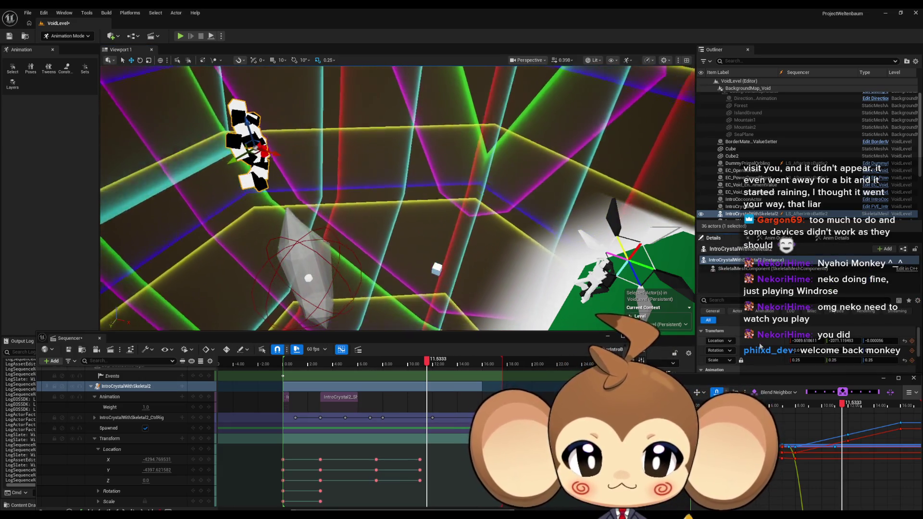
drag(272, 153, 277, 154)
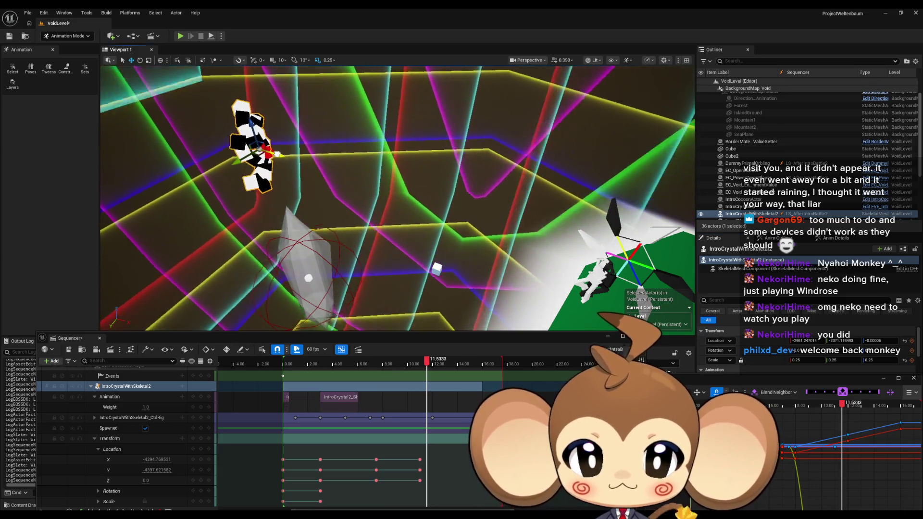
click(421, 364)
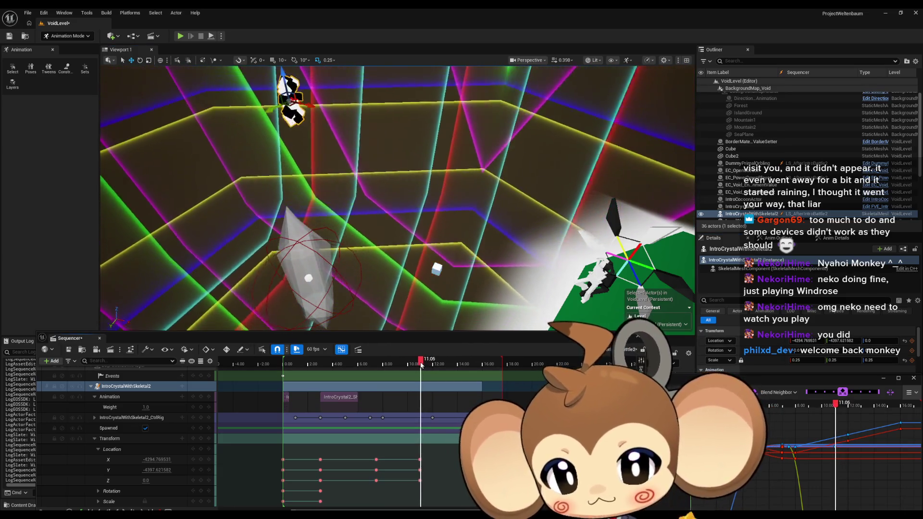
drag(421, 365, 419, 365)
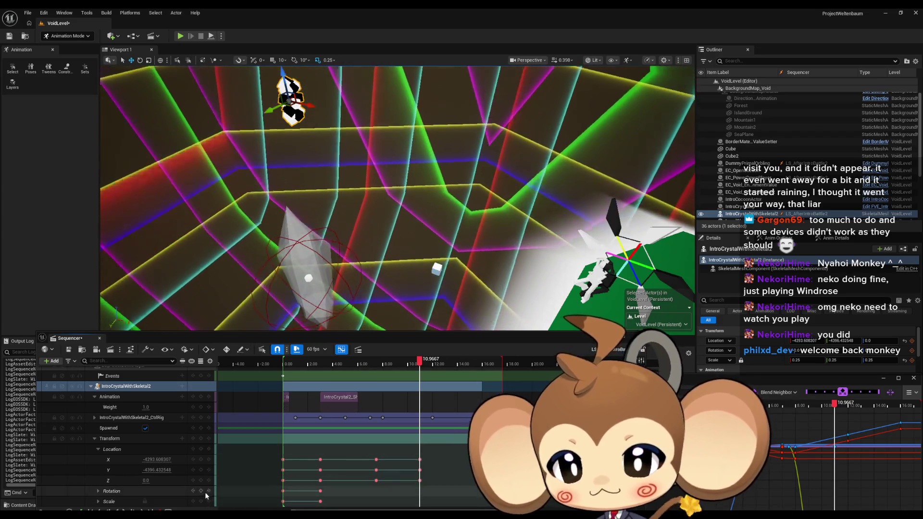
drag(193, 344, 191, 313)
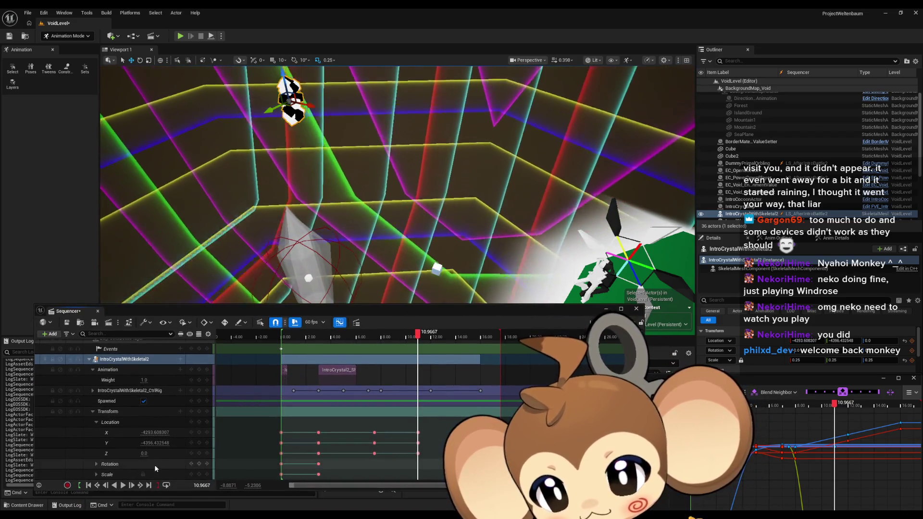
key(Return)
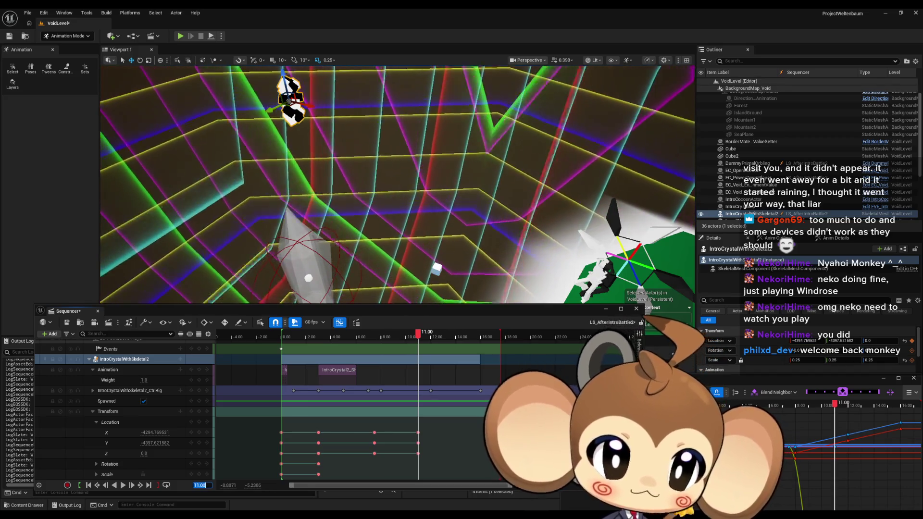
drag(154, 433, 162, 433)
click(161, 433)
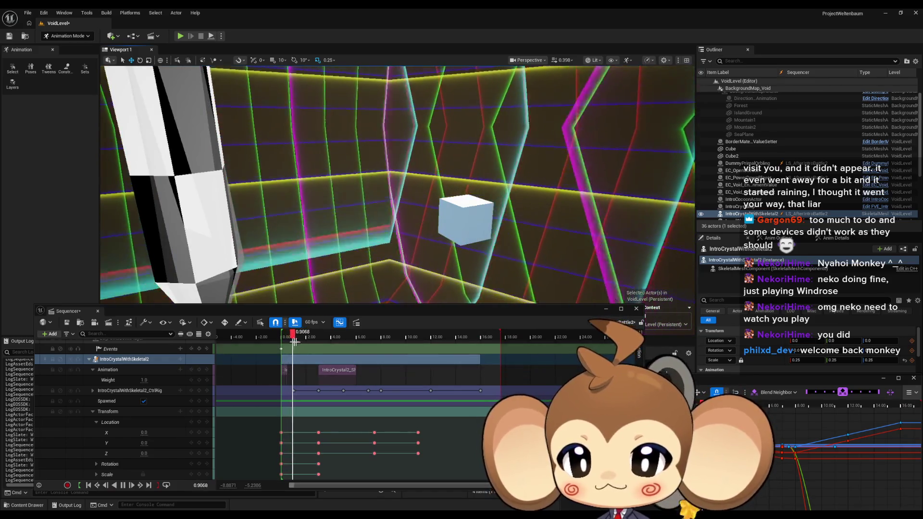
Narrow the playback range to about 6.5–12.00 and play to preview the crystal's move
click(377, 338)
drag(377, 340, 410, 342)
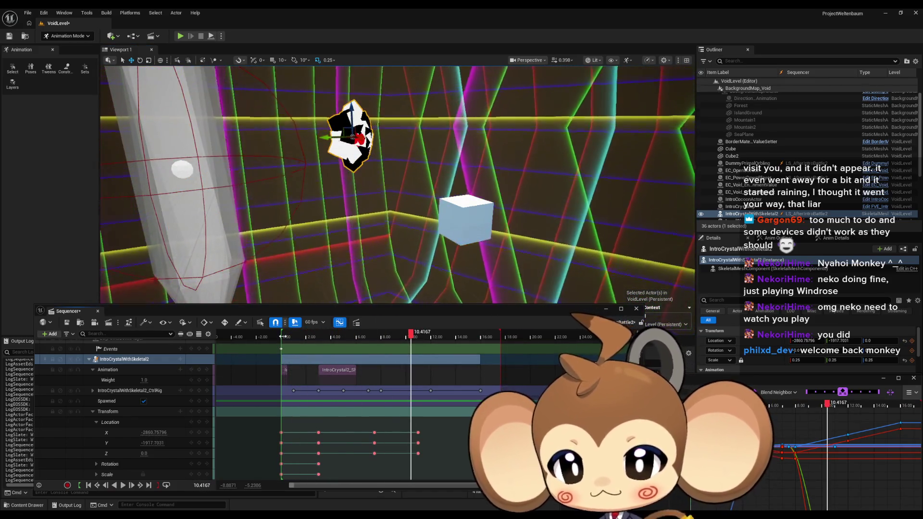
mouse_move(283, 336)
mouse_down()
mouse_move(430, 341)
mouse_move(377, 341)
mouse_up()
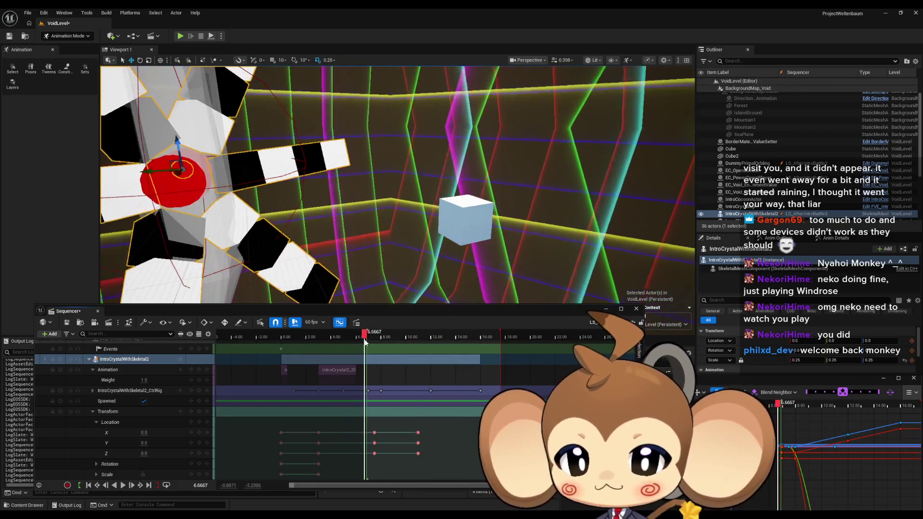
key(space)
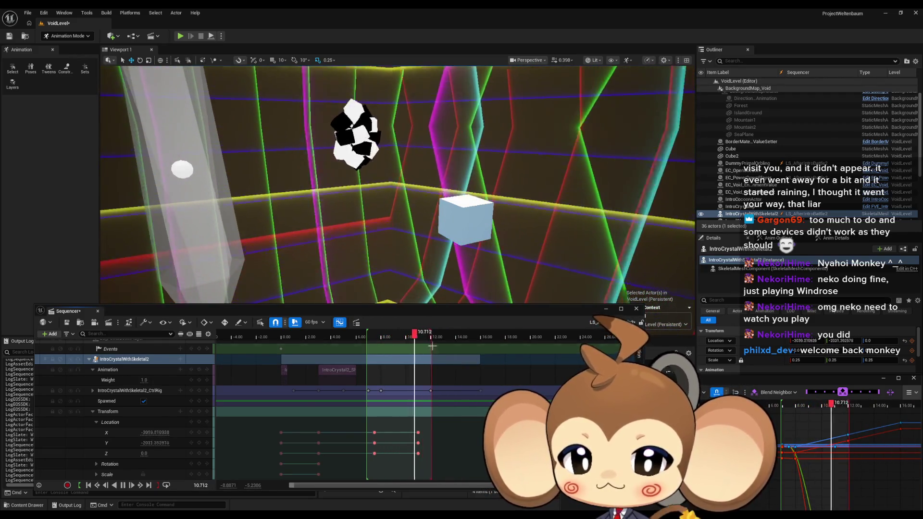
drag(421, 345, 431, 345)
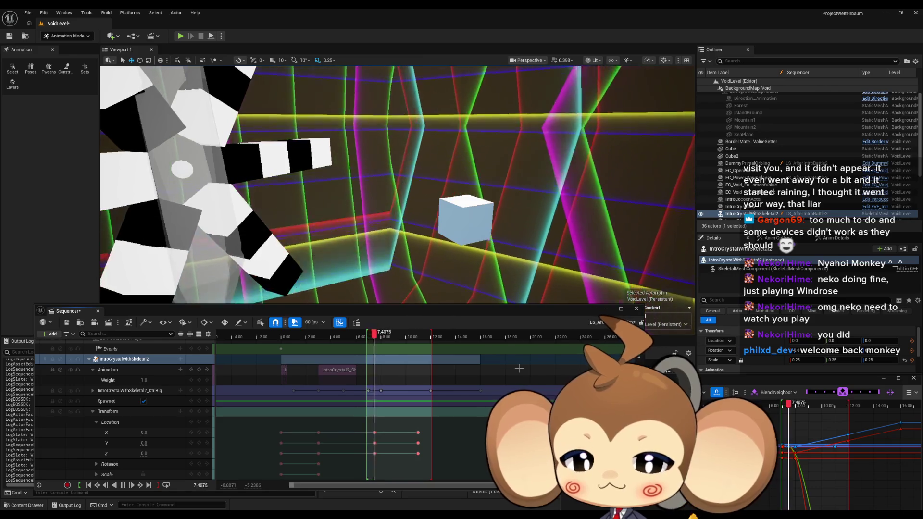